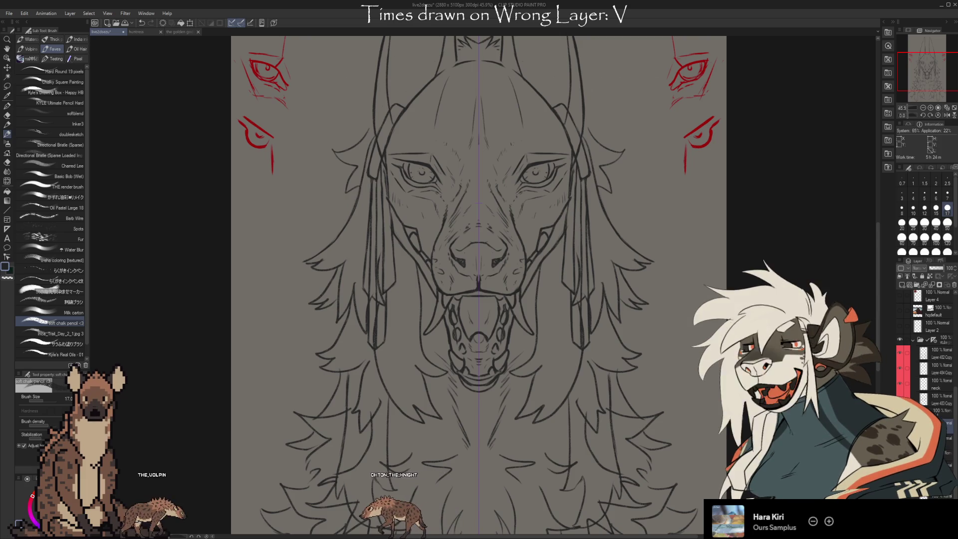
- Ink a darker stroke down the right side of the head, then take the Lasso selection
{"action": "left_click_drag", "start_coordinate": [569, 202], "coordinate": [524, 289]}
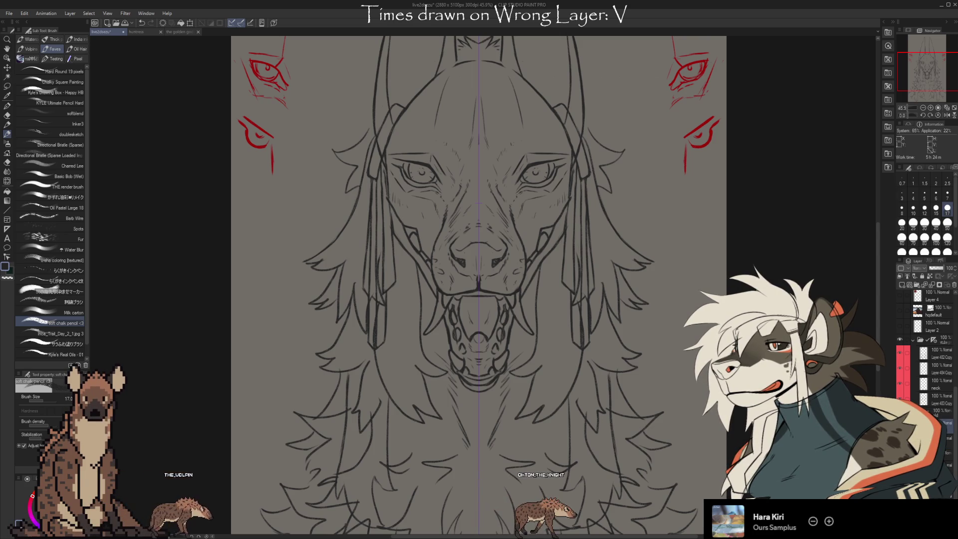
{"action": "left_click", "coordinate": [9, 104]}
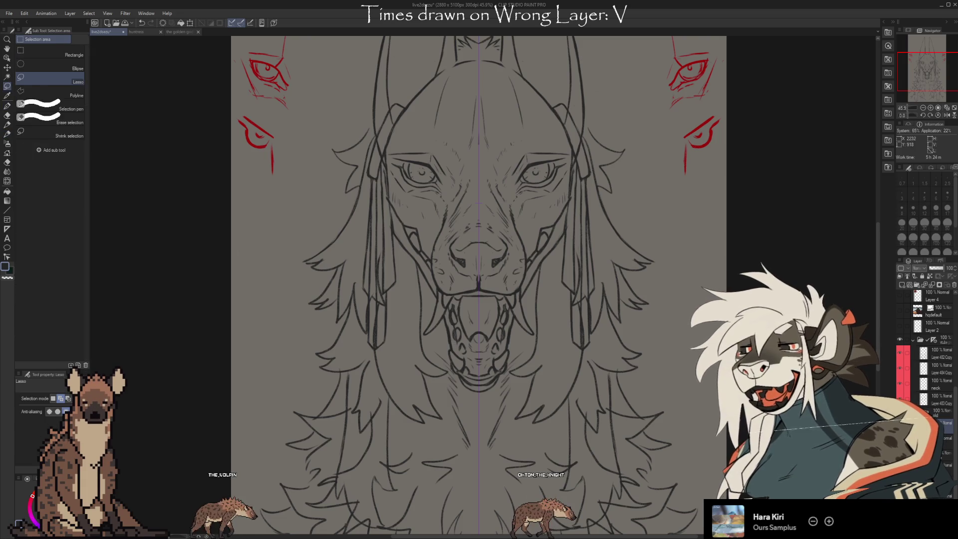
- Lasso a freehand selection around the open mouth and tongue
{"action": "key", "text": "e"}
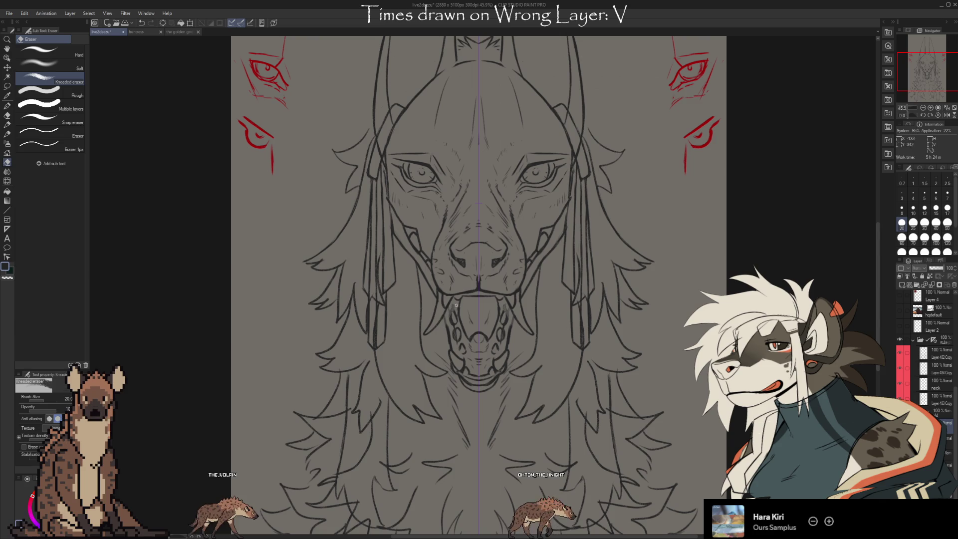
{"action": "left_click", "coordinate": [7, 80]}
{"action": "mouse_move", "coordinate": [445, 352]}
{"action": "left_mouse_down"}
{"action": "mouse_move", "coordinate": [518, 345]}
{"action": "mouse_move", "coordinate": [516, 318]}
{"action": "mouse_move", "coordinate": [494, 327]}
{"action": "mouse_move", "coordinate": [479, 307]}
{"action": "left_mouse_up"}
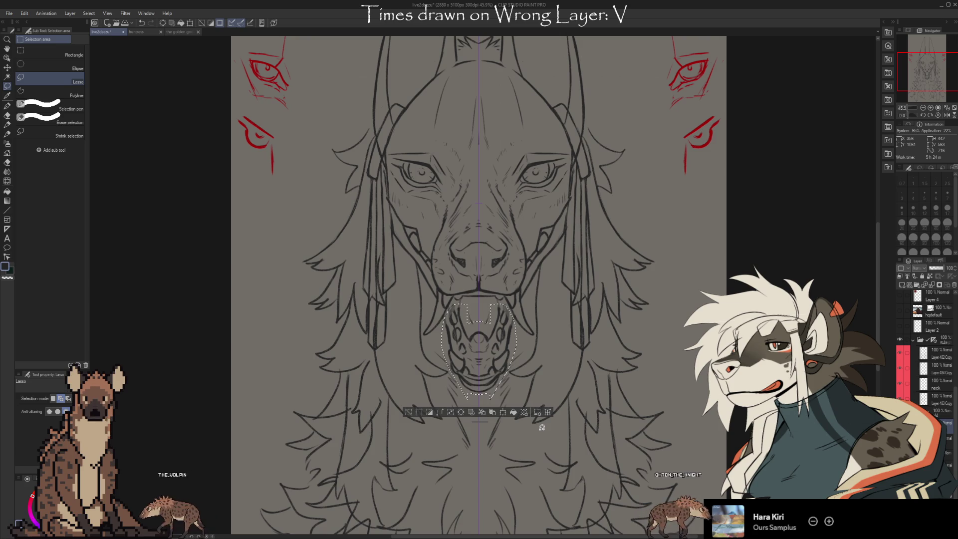
- Transform the selected mouth a few pixels upward, confirm it and clear the selection
{"action": "key", "text": "ctrl+t"}
{"action": "left_click_drag", "start_coordinate": [490, 385], "coordinate": [490, 376]}
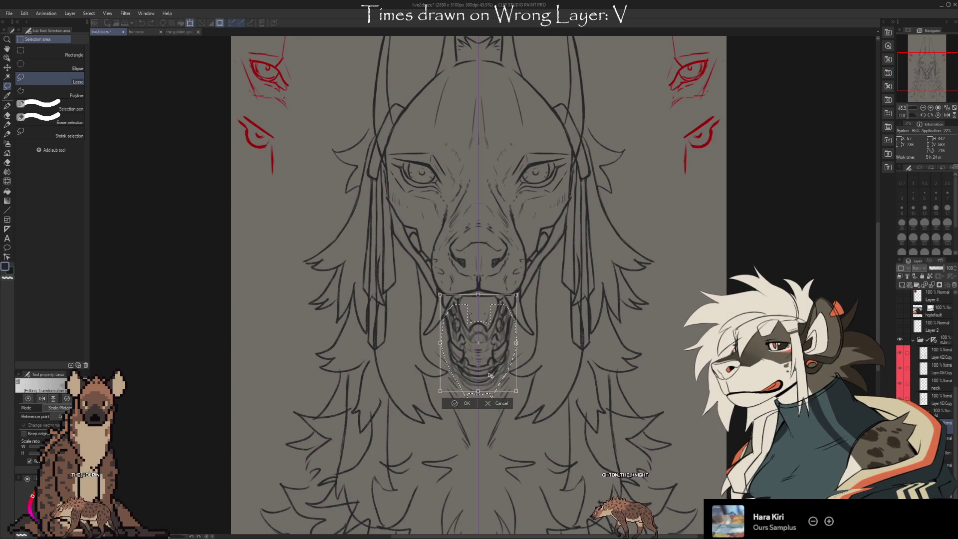
{"action": "left_click_drag", "start_coordinate": [490, 375], "coordinate": [494, 366]}
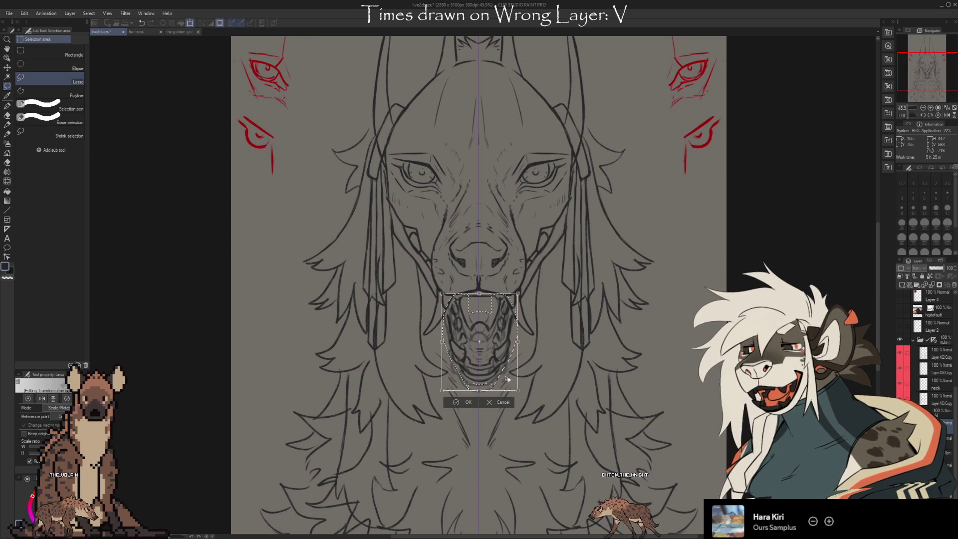
{"action": "key", "text": "Return"}
{"action": "key", "text": "ctrl+d"}
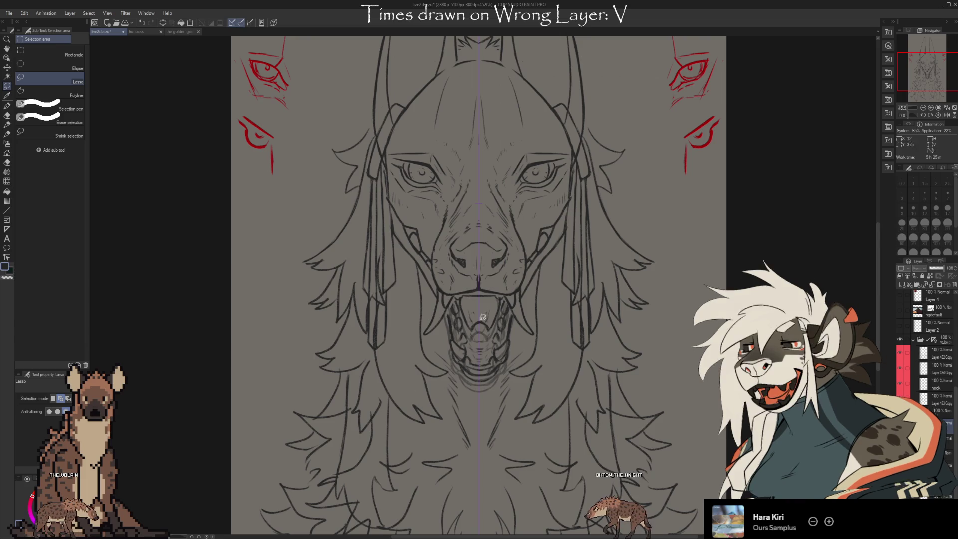
{"action": "key", "text": "e"}
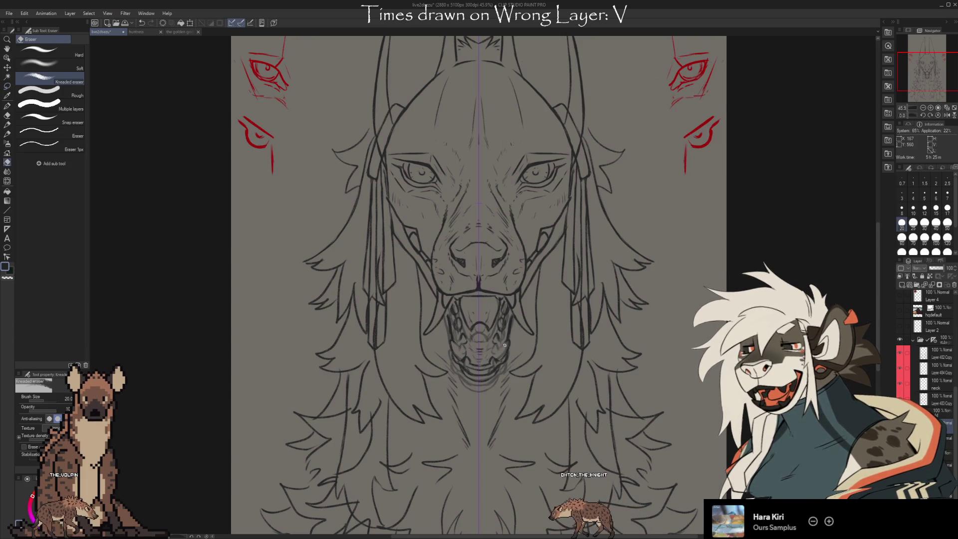
{"action": "key", "text": "b"}
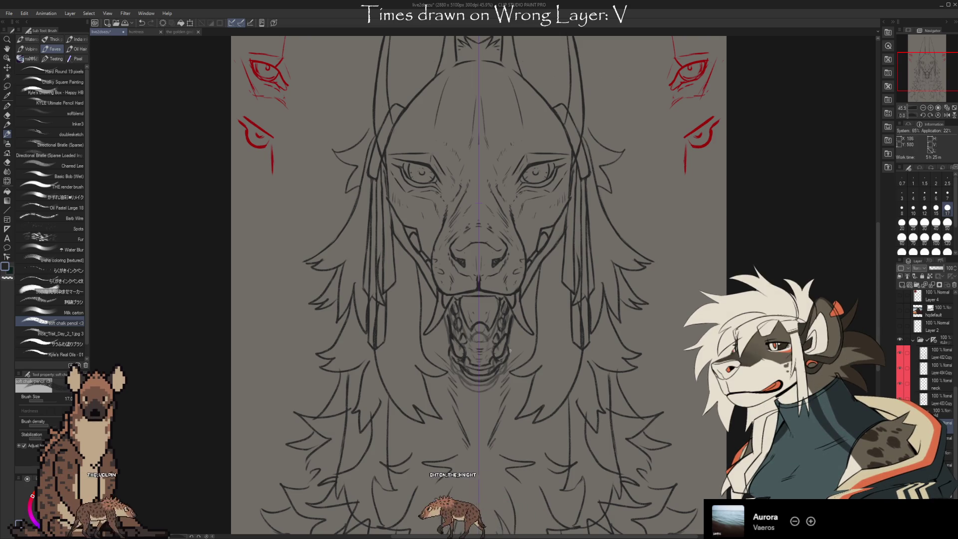
- Erase and redraw the tongue and throat lines so they sit neatly inside the open jaws
{"action": "key", "text": "e"}
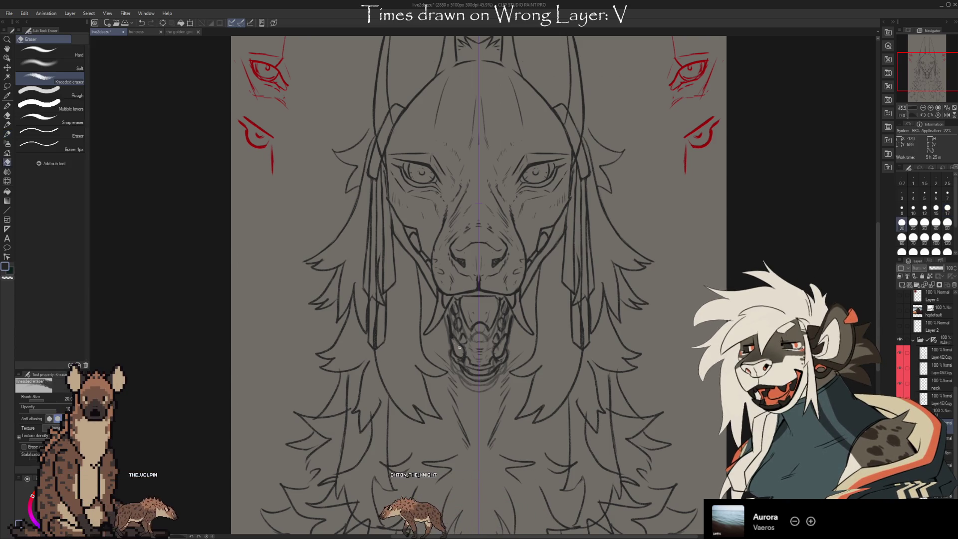
{"action": "key", "text": "b"}
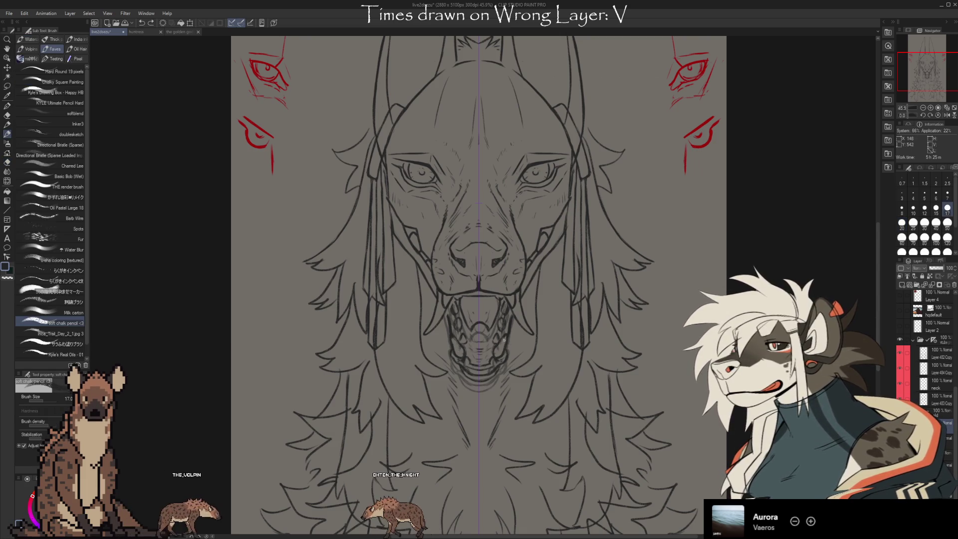
{"action": "key", "text": "e"}
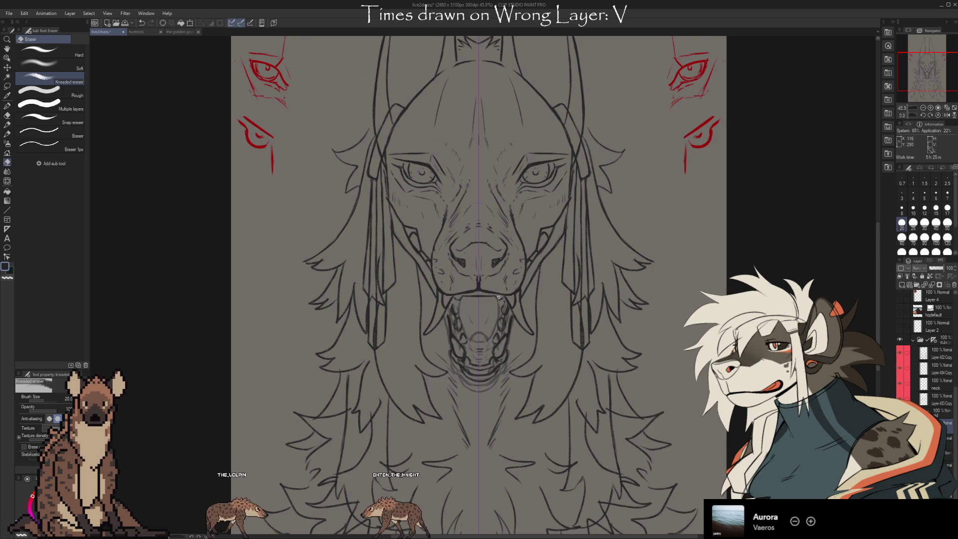
{"action": "key", "text": "b"}
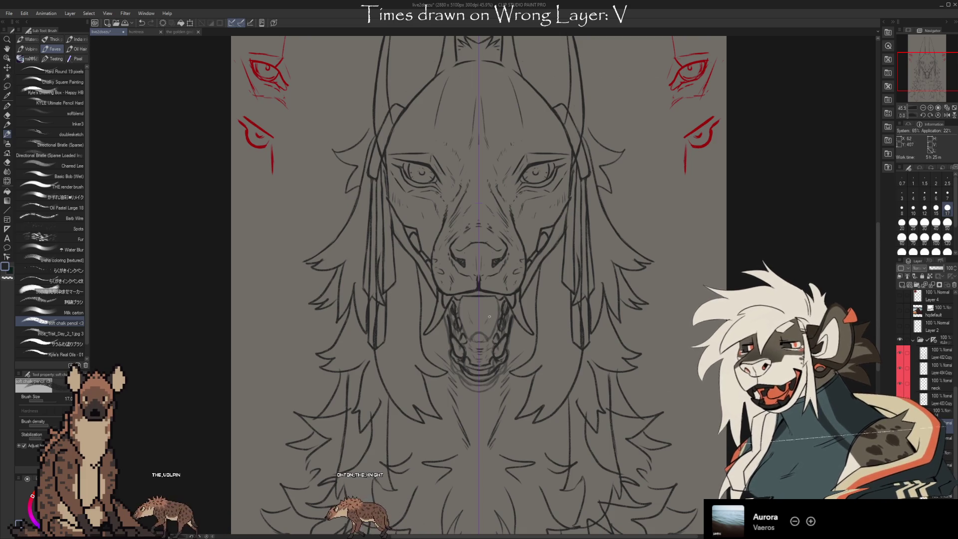
{"action": "key", "text": "e"}
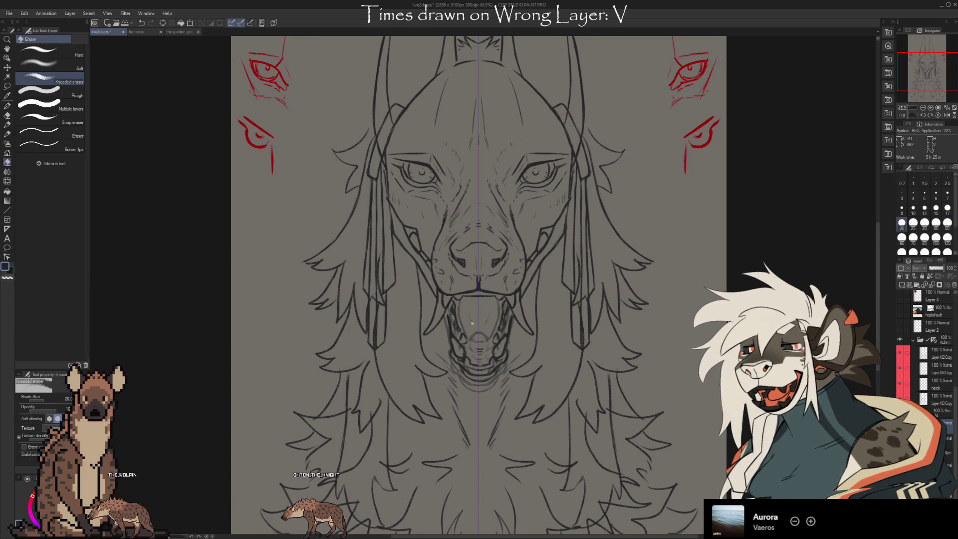
{"action": "key", "text": "b"}
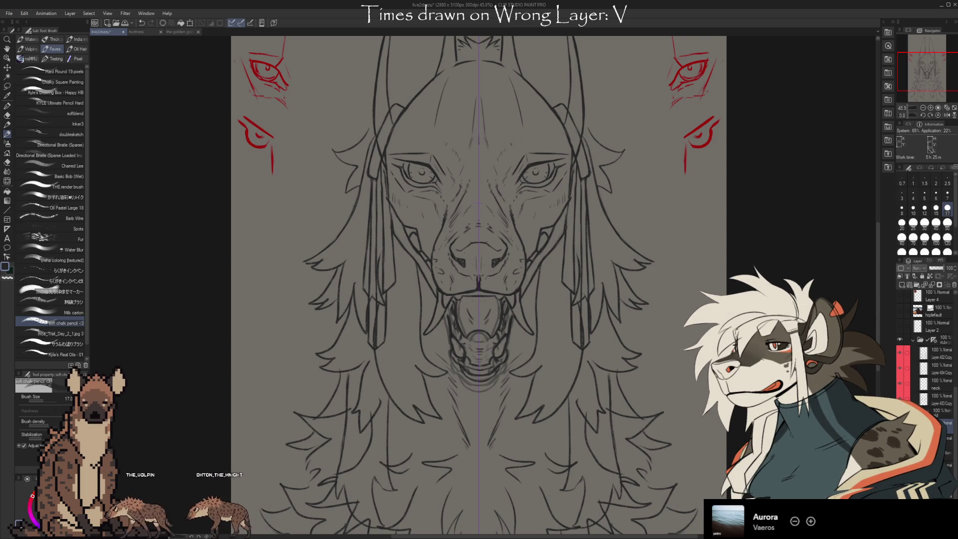
{"action": "left_click_drag", "start_coordinate": [557, 221], "coordinate": [526, 258]}
{"action": "key", "text": "e"}
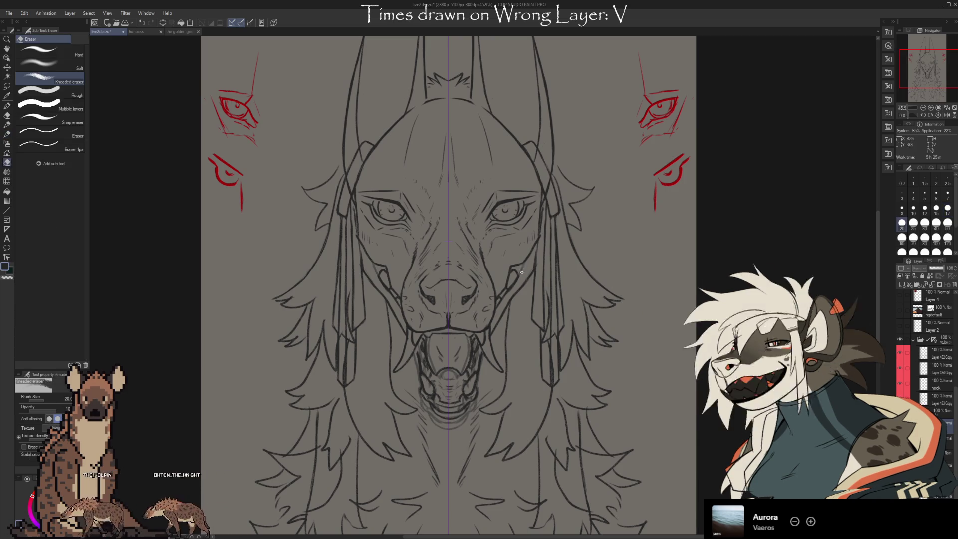
- Rework the muzzle lines with the soft chalk pencil, then take the Lasso selection
{"action": "key", "text": "b"}
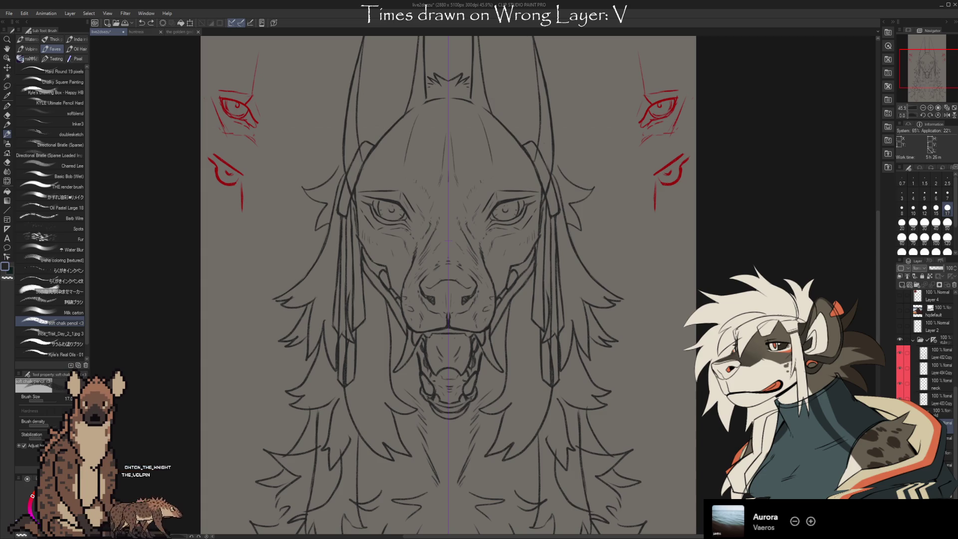
{"action": "left_click", "coordinate": [7, 86]}
- Lasso the lower mouth and chin, transform them slightly downward, apply and deselect
{"action": "mouse_move", "coordinate": [412, 385]}
{"action": "left_mouse_down"}
{"action": "mouse_move", "coordinate": [487, 382]}
{"action": "mouse_move", "coordinate": [481, 342]}
{"action": "left_mouse_up"}
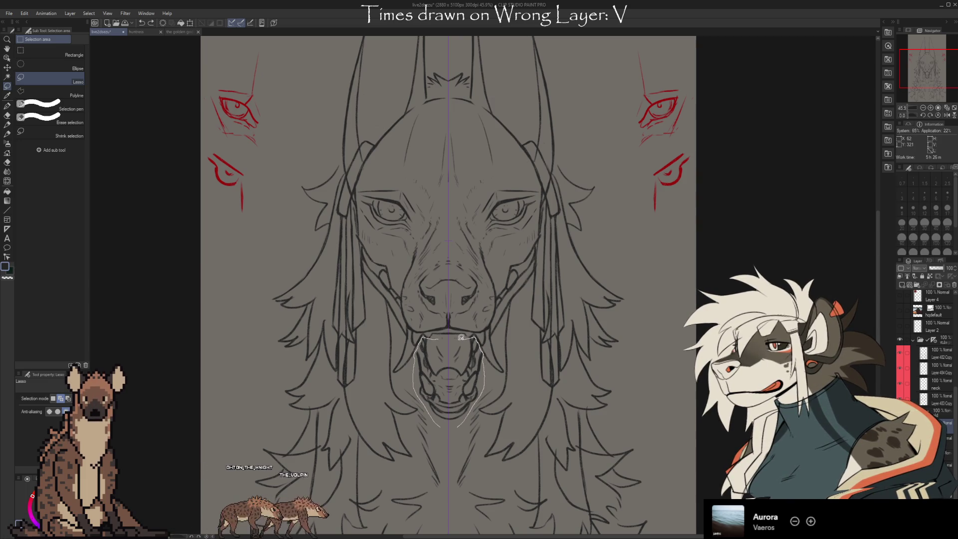
{"action": "left_click_drag", "start_coordinate": [458, 335], "coordinate": [438, 338]}
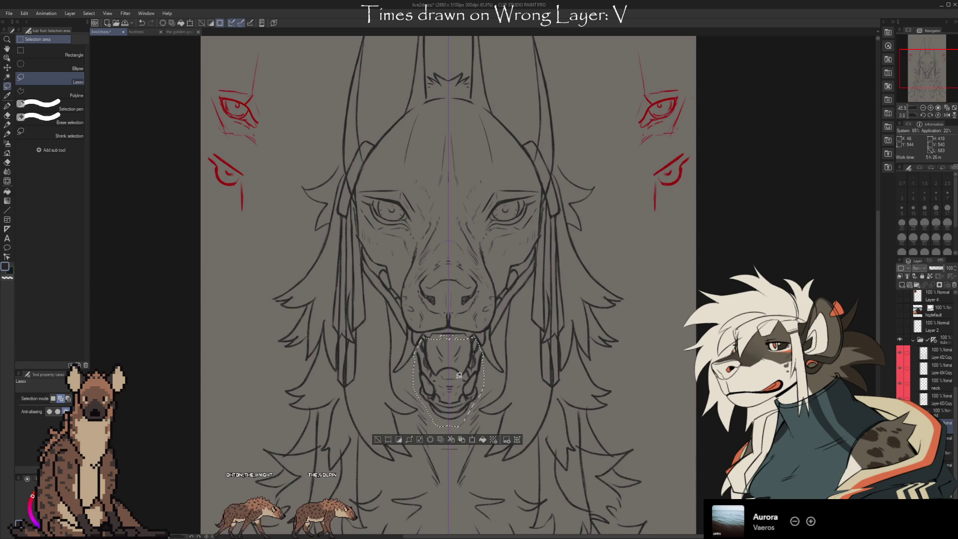
{"action": "key", "text": "ctrl+t"}
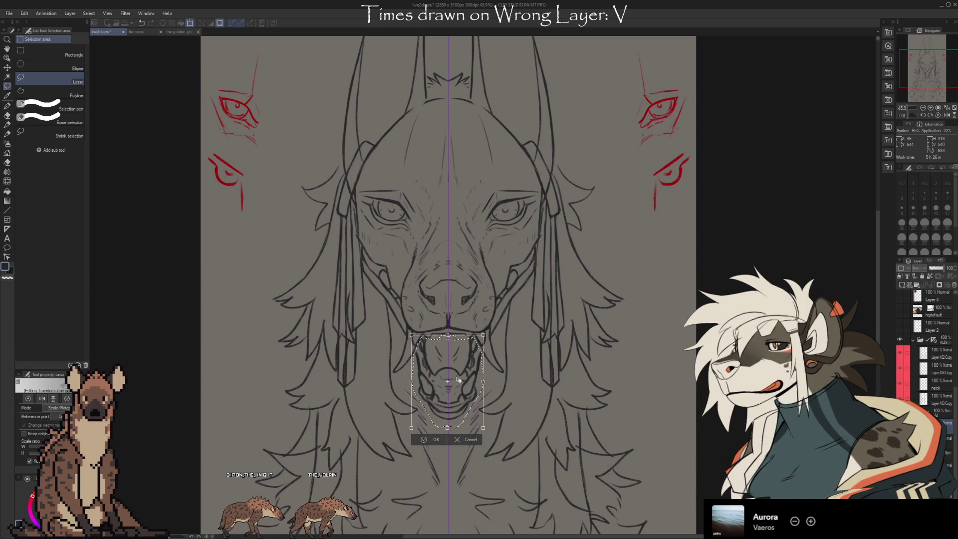
{"action": "left_click", "coordinate": [434, 439]}
{"action": "key", "text": "ctrl+d"}
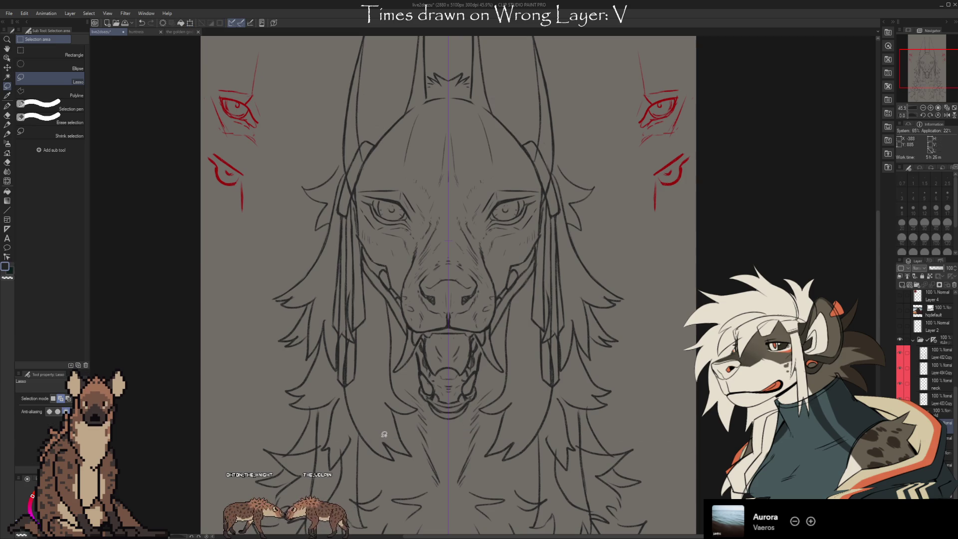
{"action": "key", "text": "b"}
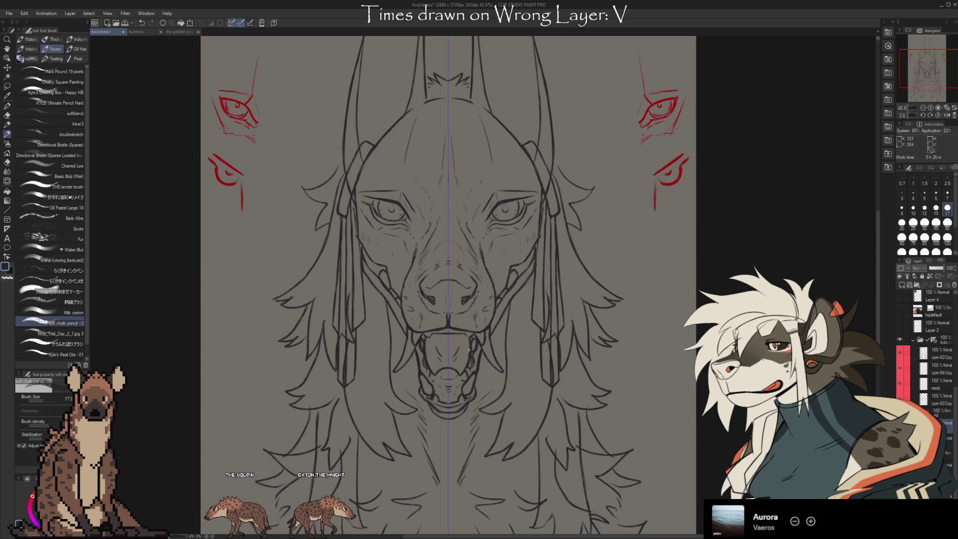
- Touch up the lower jaw and chin lines with quick erase-and-redraw passes
{"action": "key", "text": "e"}
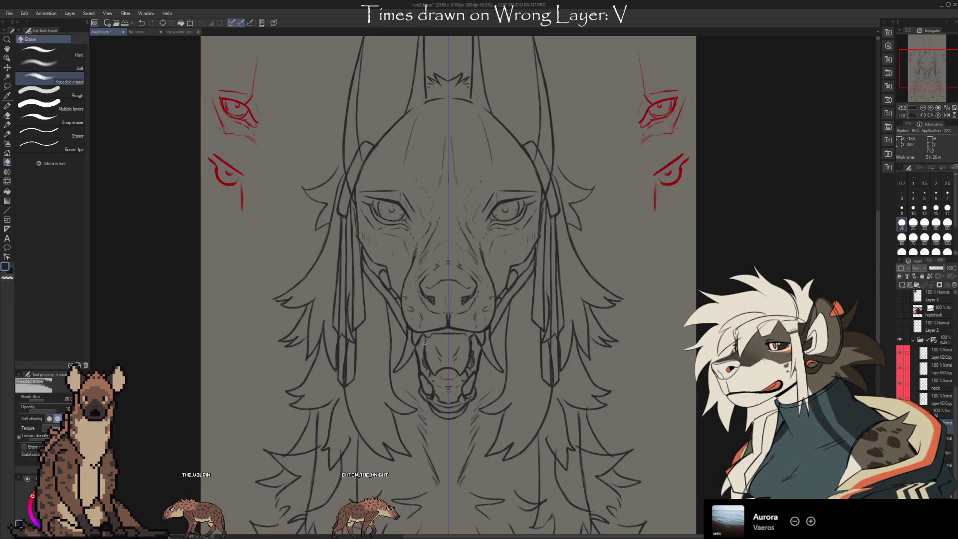
{"action": "key", "text": "b"}
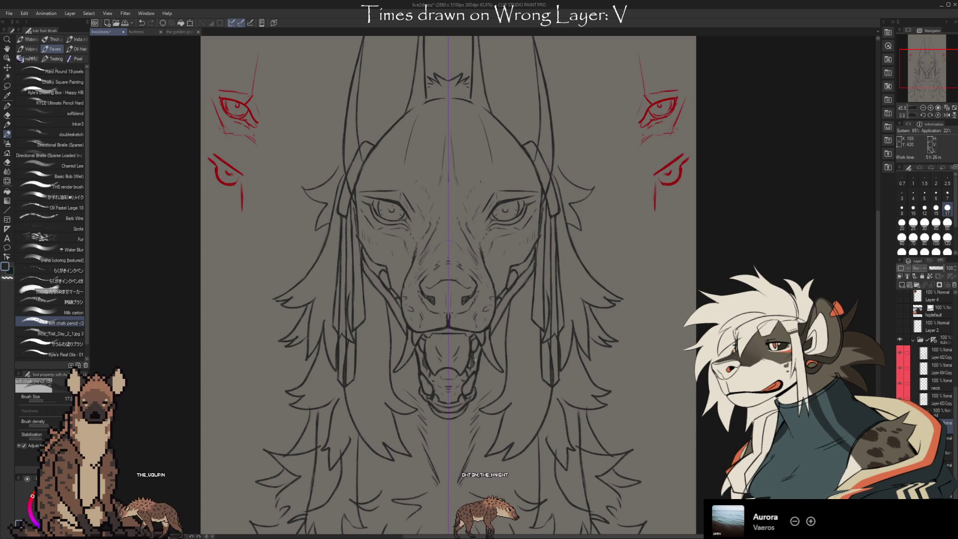
{"action": "key", "text": "e"}
{"action": "key", "text": "b"}
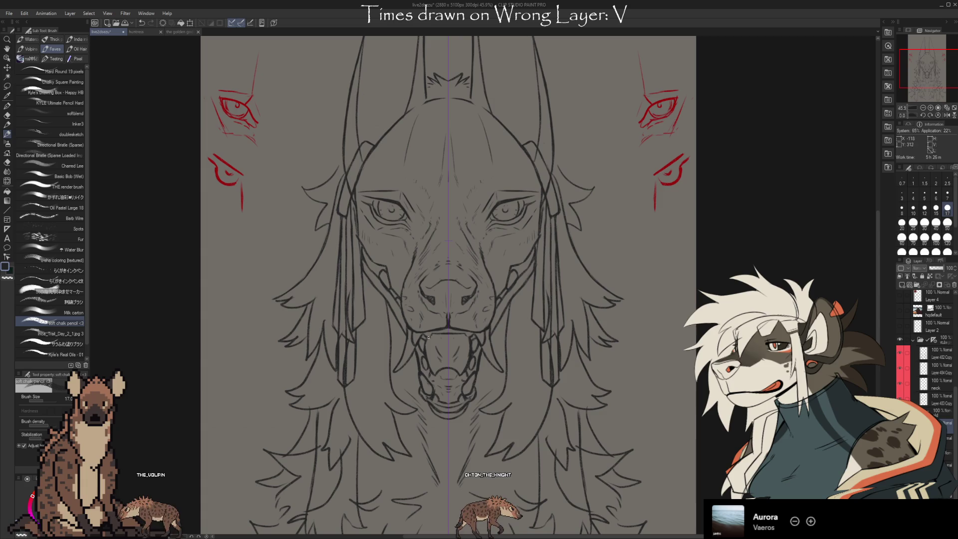
- Compare the inks against the sketch underneath, then ink darker strap lines across the right cheek
{"action": "key", "text": "ctrl+z"}
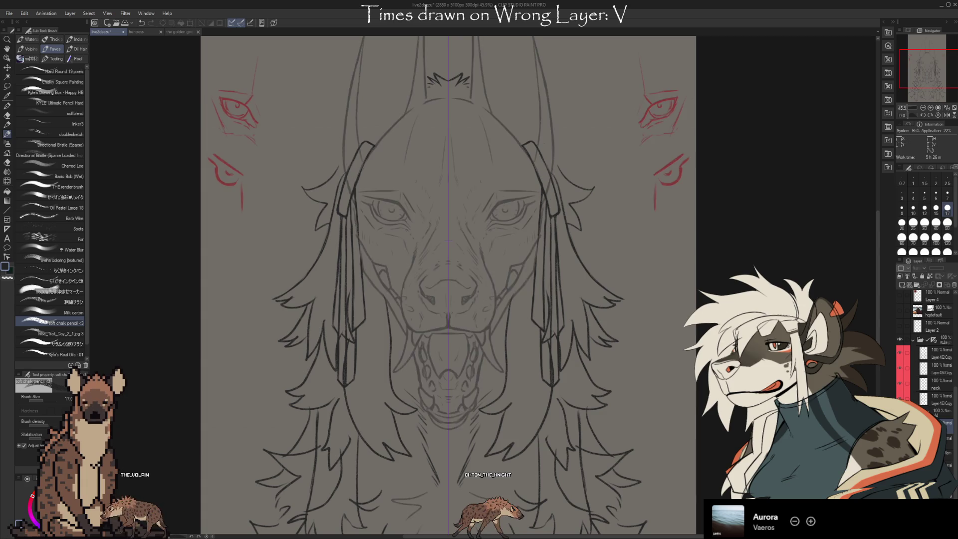
{"action": "key", "text": "ctrl+y"}
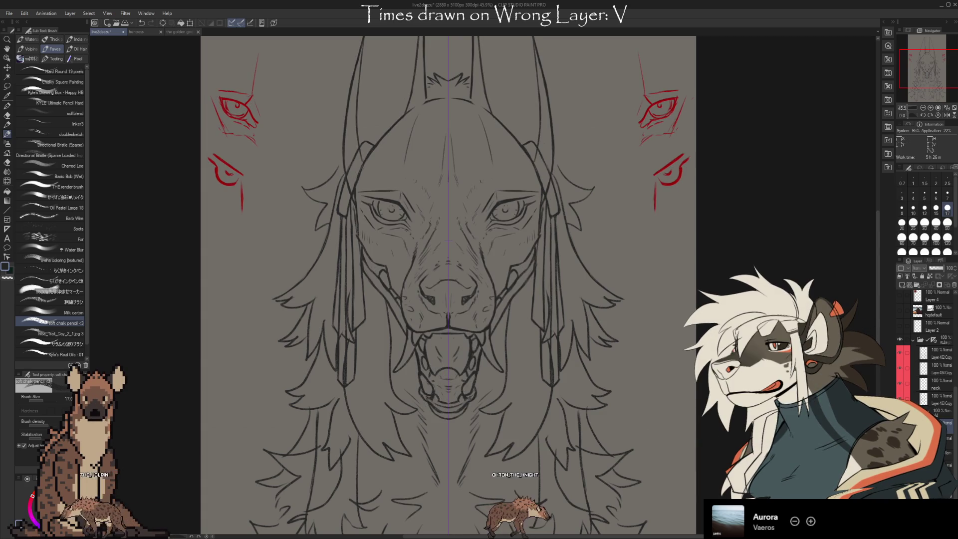
{"action": "key", "text": "ctrl+z"}
{"action": "key", "text": "ctrl+y"}
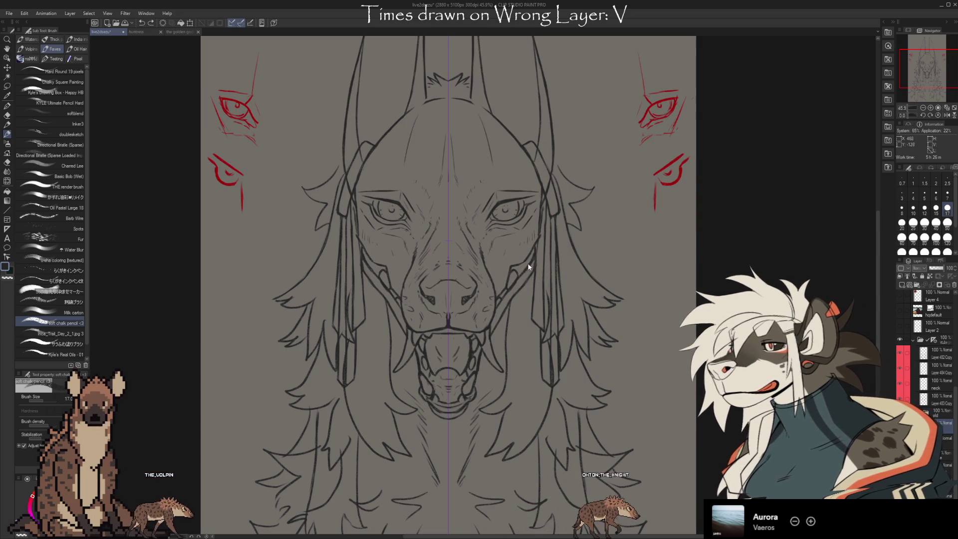
{"action": "left_click_drag", "start_coordinate": [529, 259], "coordinate": [503, 294]}
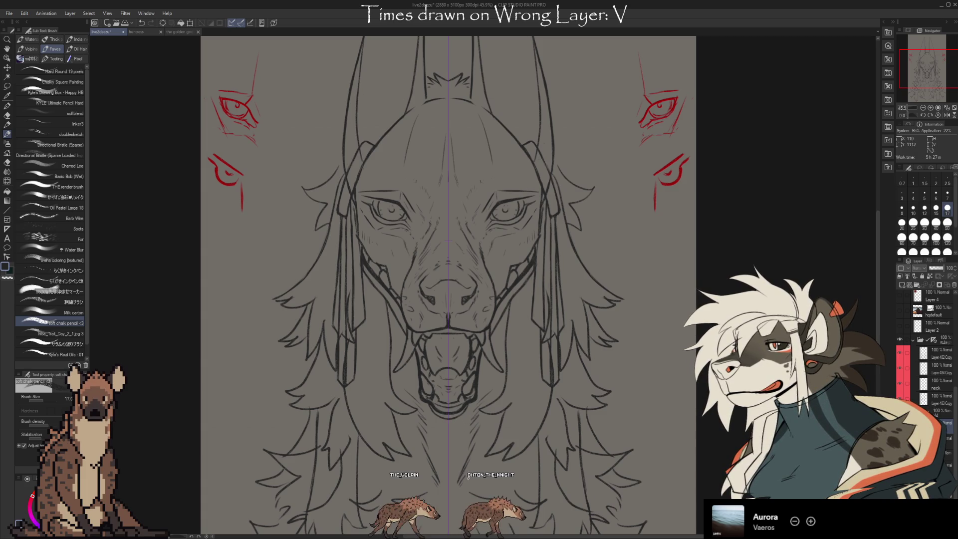
- Fade and restore the head lineart to check the muzzle inks against the sketch
{"action": "key", "text": "ctrl+x"}
{"action": "key", "text": "ctrl+v"}
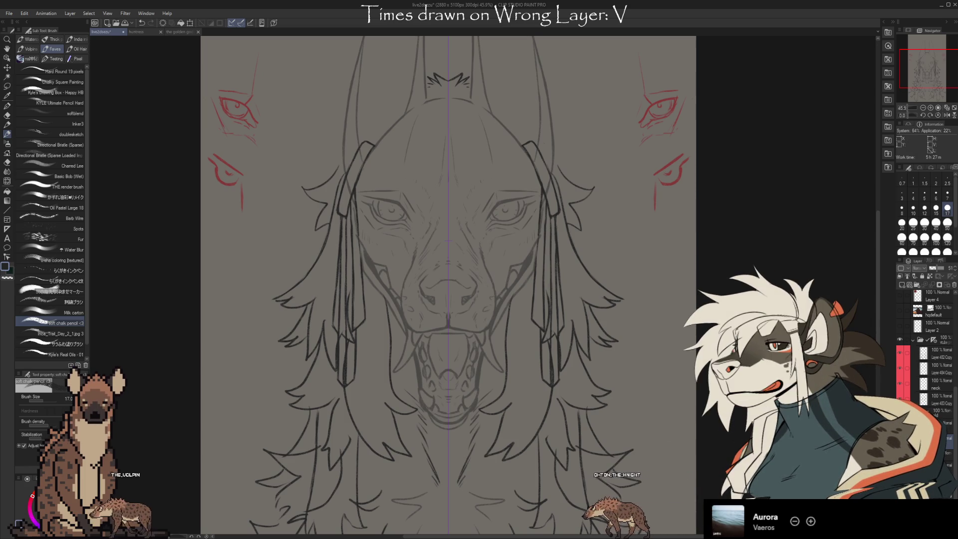
{"action": "key", "text": "ctrl+y"}
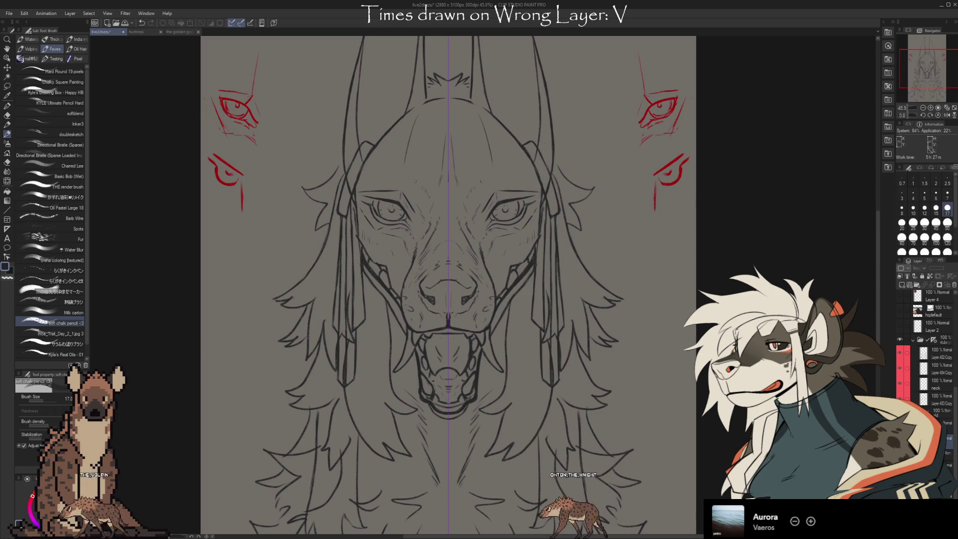
{"action": "key", "text": "ctrl+z"}
{"action": "key", "text": "ctrl+y"}
{"action": "key", "text": "ctrl+y"}
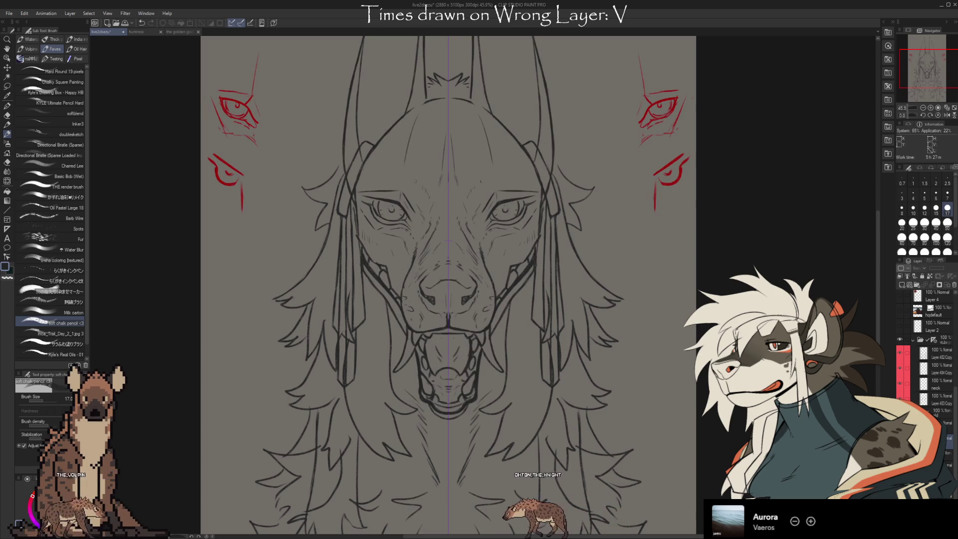
- Clean up the lines around the jaw and open mouth with erase-and-redraw touch-ups
{"action": "key", "text": "e"}
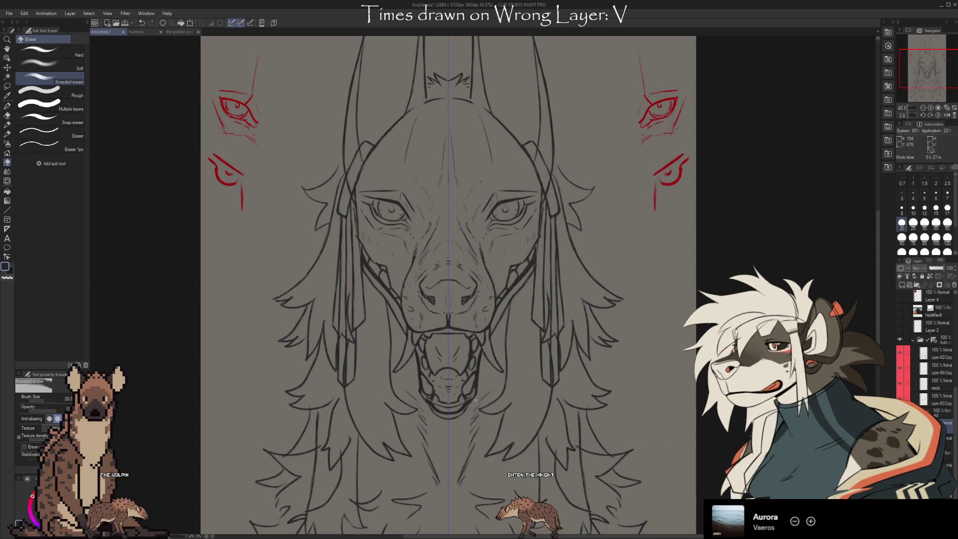
{"action": "key", "text": "b"}
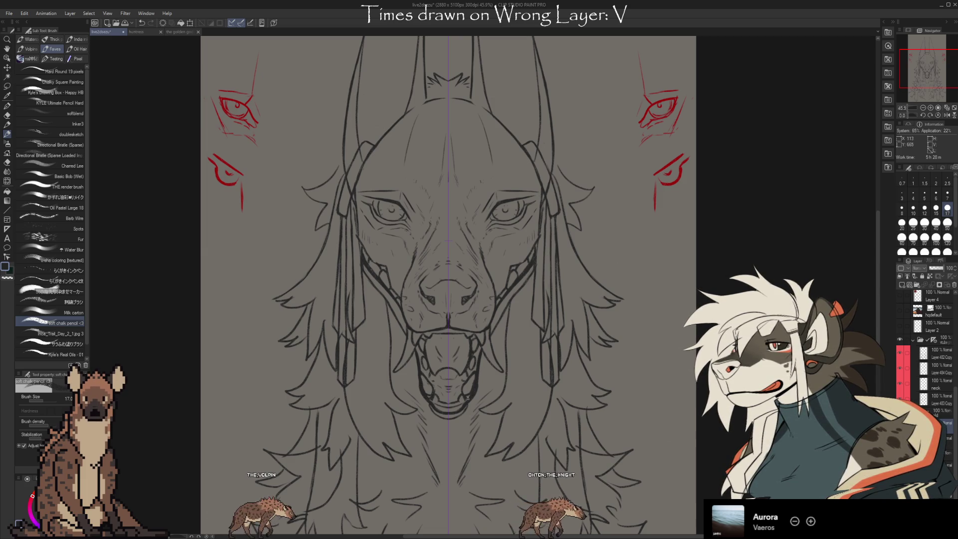
{"action": "key", "text": "e"}
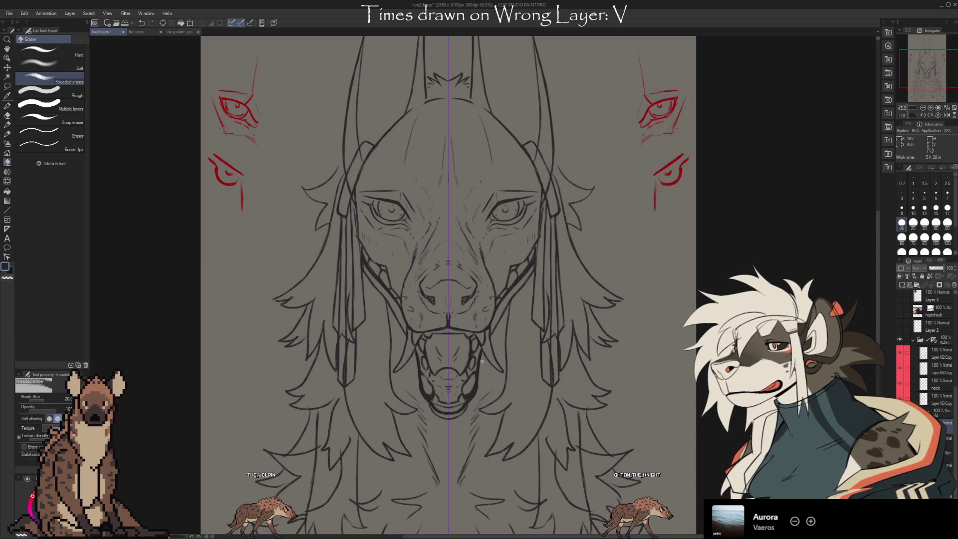
{"action": "key", "text": "b"}
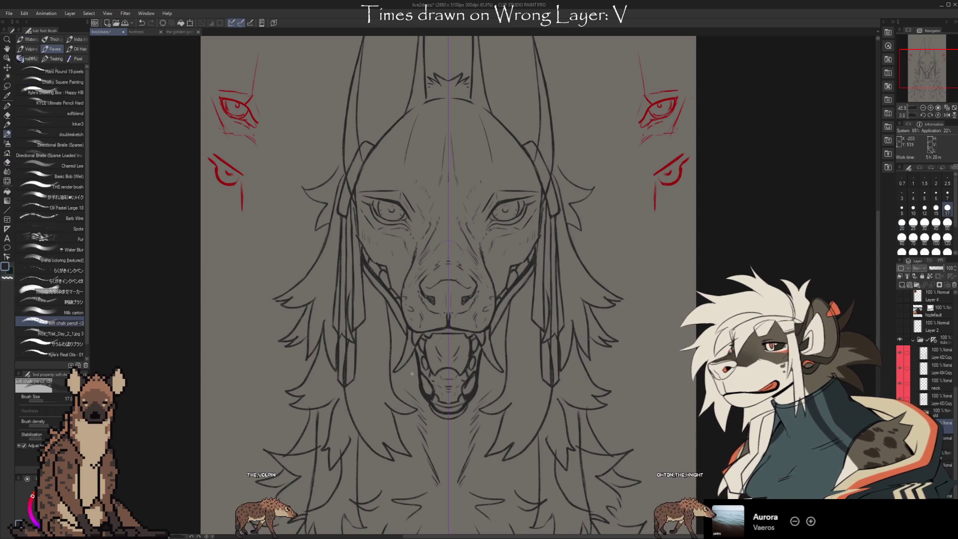
{"action": "key", "text": "e"}
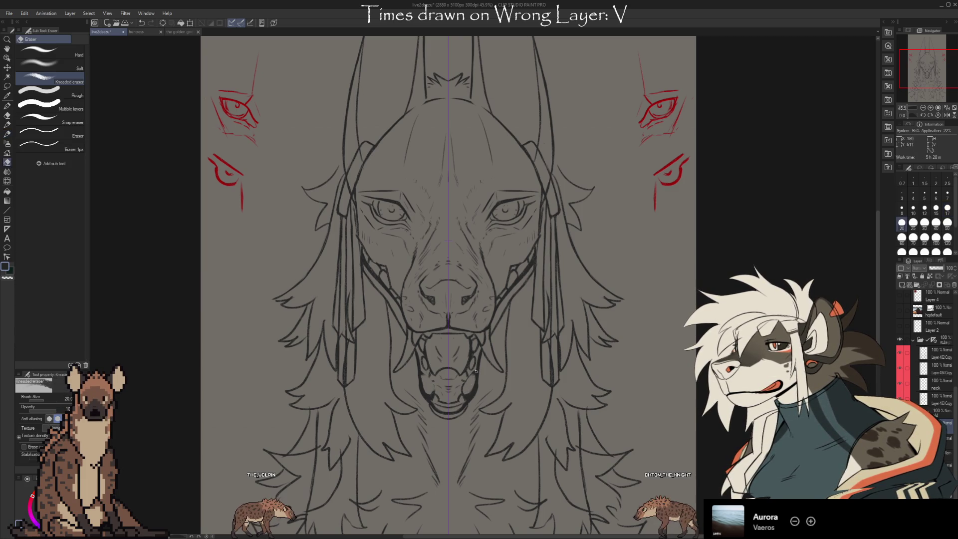
{"action": "key", "text": "b"}
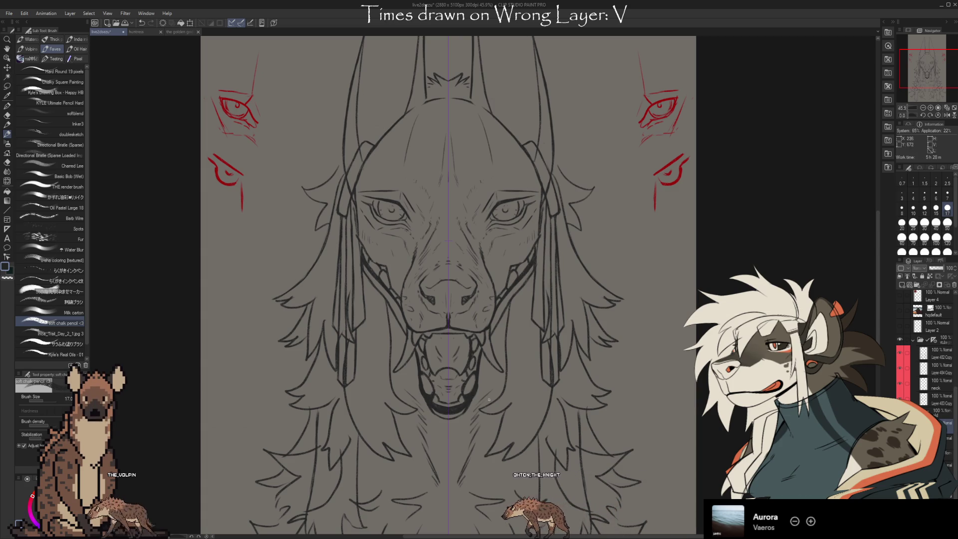
- Tidy the mouth and tongue lines and bring the face inks back to full darkness
{"action": "key", "text": "e"}
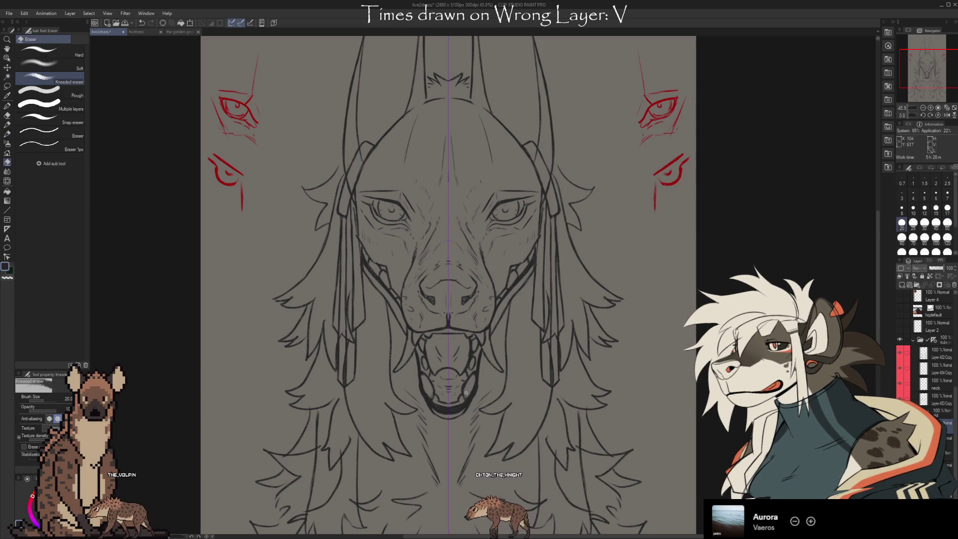
{"action": "key", "text": "b"}
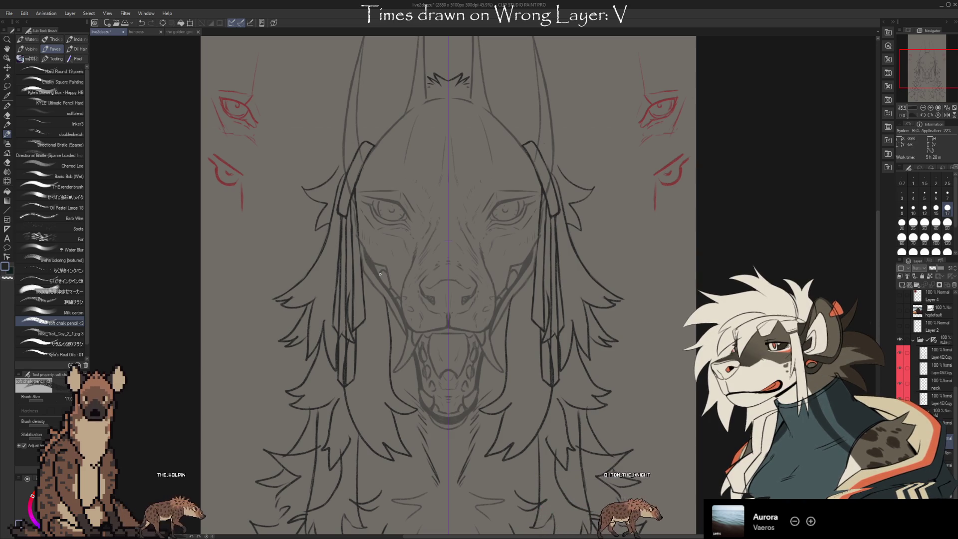
{"action": "key", "text": "ctrl+z"}
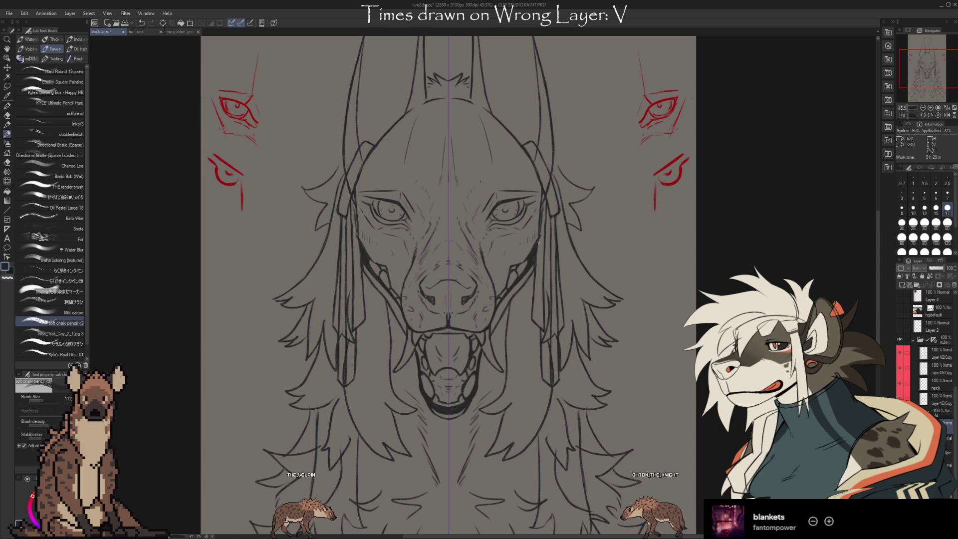
- Flick the ink layer on and off to compare with the sketch, then add dark shading beneath the lower jaw
{"action": "key", "text": "ctrl+z"}
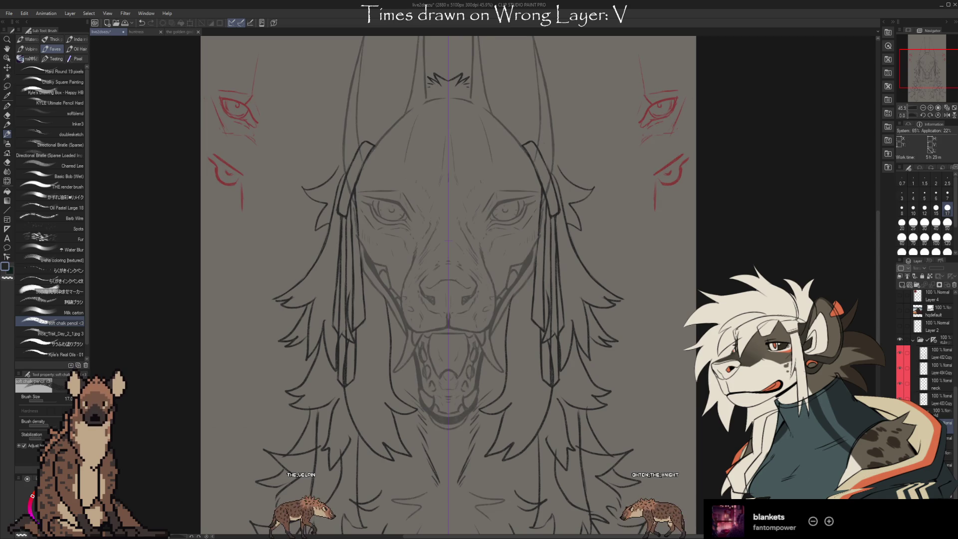
{"action": "key", "text": "ctrl+y"}
{"action": "key", "text": "ctrl+z"}
{"action": "key", "text": "ctrl+y"}
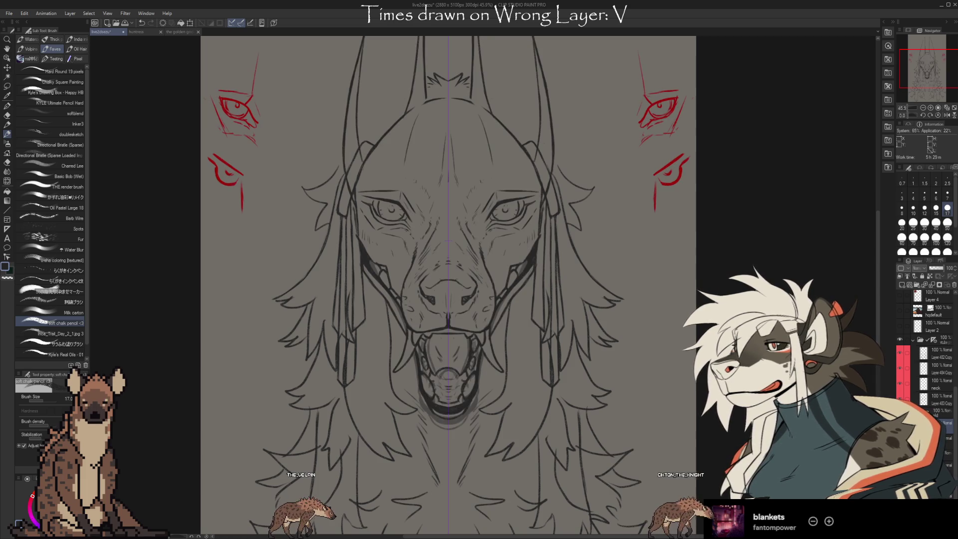
{"action": "key", "text": "ctrl+z"}
{"action": "key", "text": "ctrl+y"}
{"action": "key", "text": "ctrl+z"}
{"action": "key", "text": "ctrl+y"}
{"action": "key", "text": "ctrl+z"}
{"action": "key", "text": "ctrl+y"}
{"action": "key", "text": "ctrl+z"}
{"action": "key", "text": "ctrl+y"}
{"action": "key", "text": "ctrl+z"}
{"action": "key", "text": "ctrl+y"}
{"action": "key", "text": "ctrl+z"}
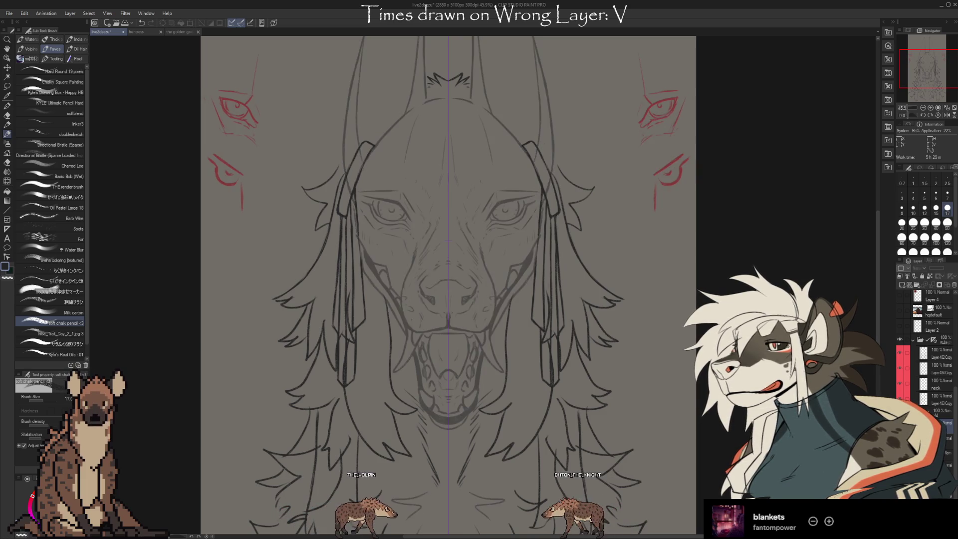
{"action": "key", "text": "ctrl+y"}
{"action": "key", "text": "ctrl+z"}
{"action": "key", "text": "ctrl+y"}
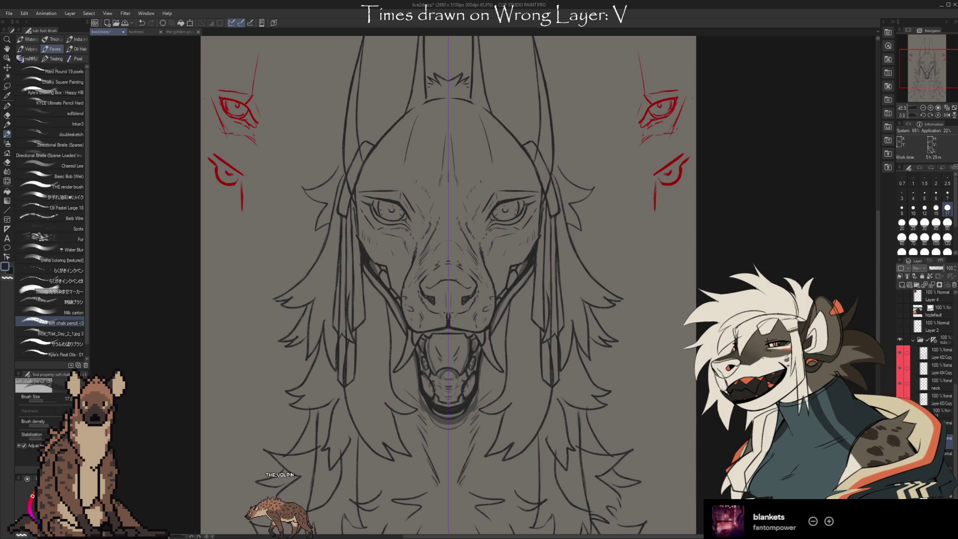
{"action": "key", "text": "ctrl+z"}
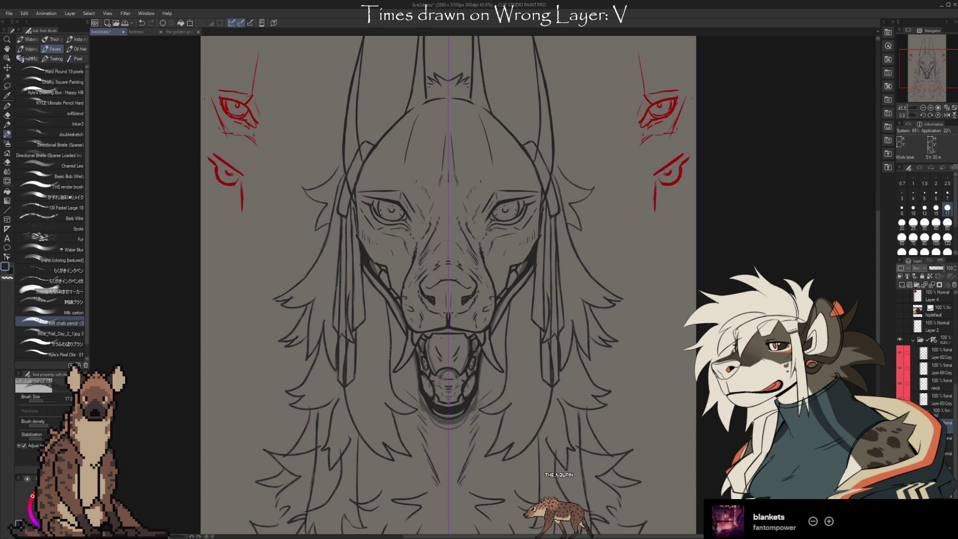
- Erase stray sketchy marks around the chin and redraw the muzzle lines cleanly
{"action": "key", "text": "e"}
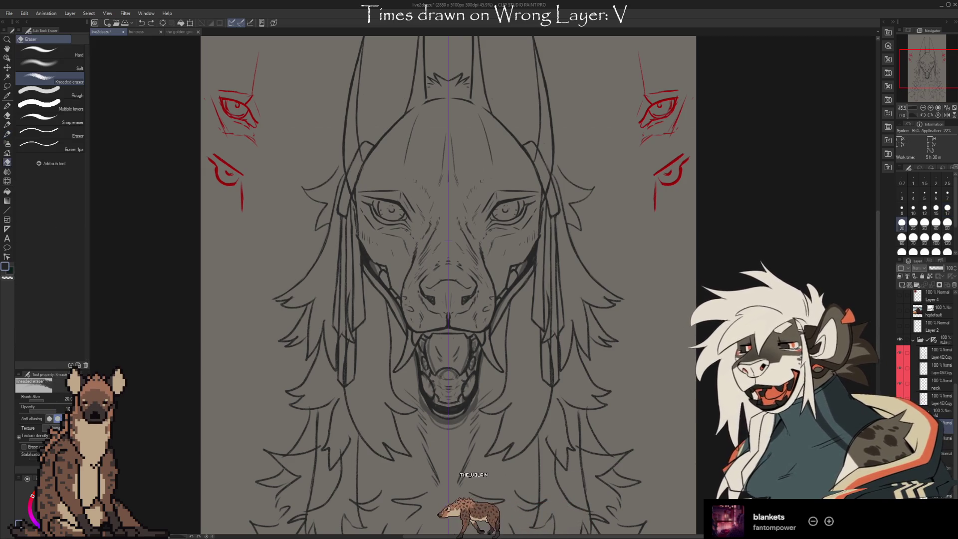
{"action": "left_click_drag", "start_coordinate": [419, 359], "coordinate": [479, 419]}
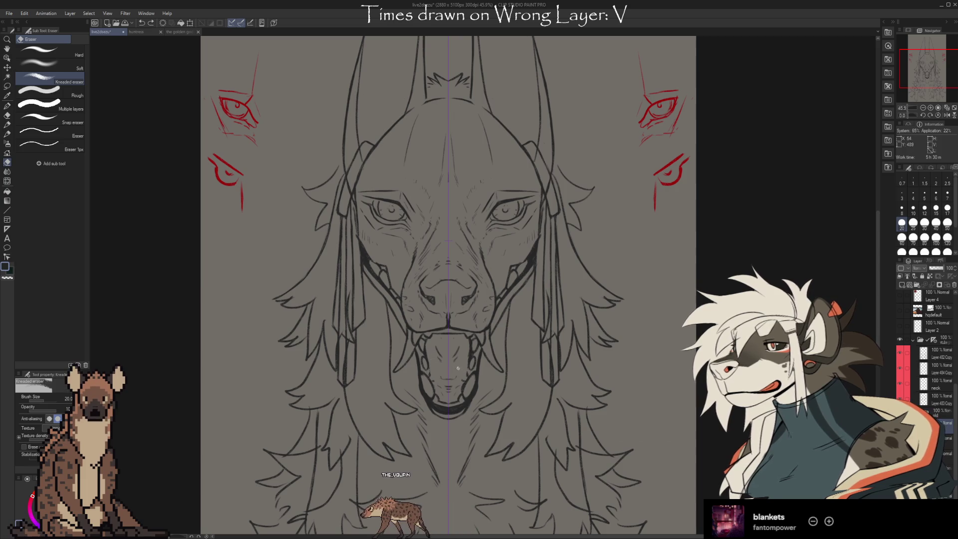
{"action": "key", "text": "b"}
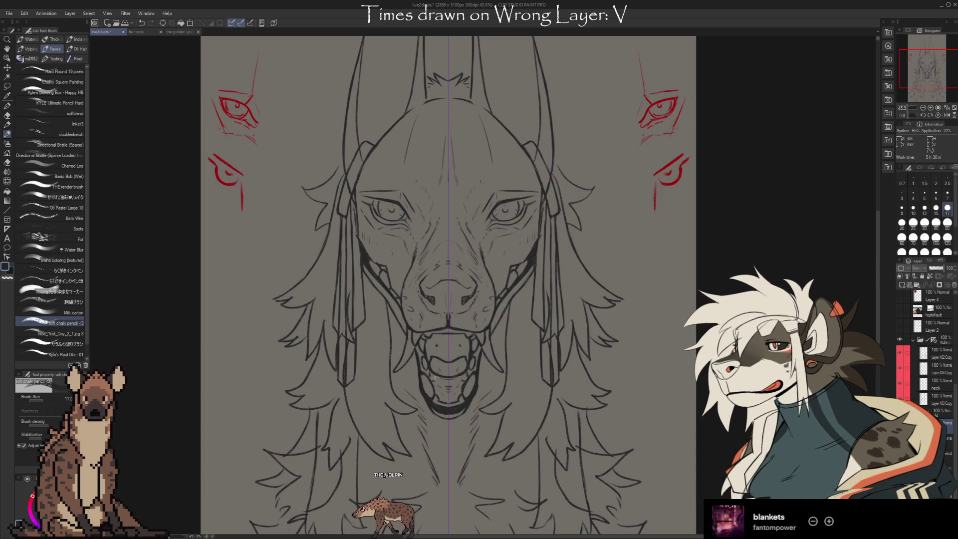
{"action": "key", "text": "e"}
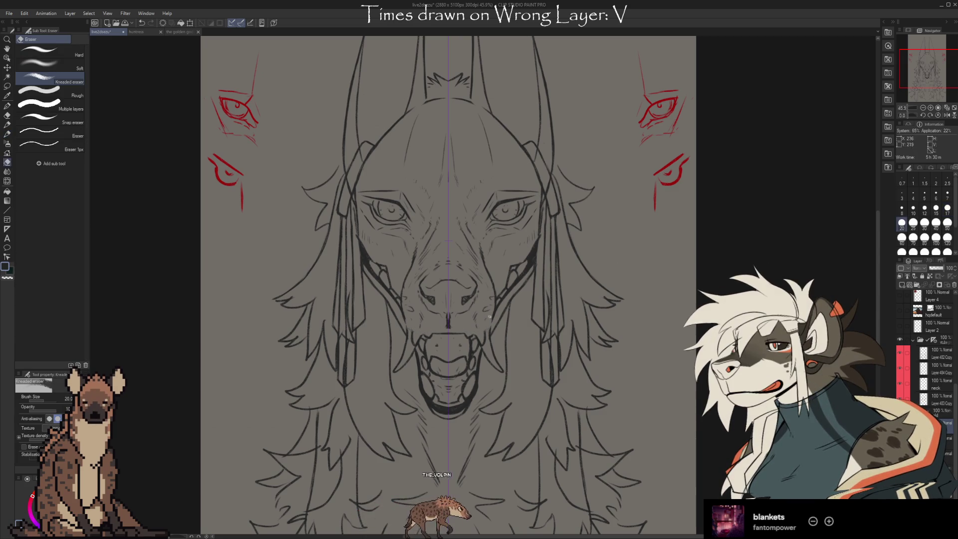
{"action": "key", "text": "b"}
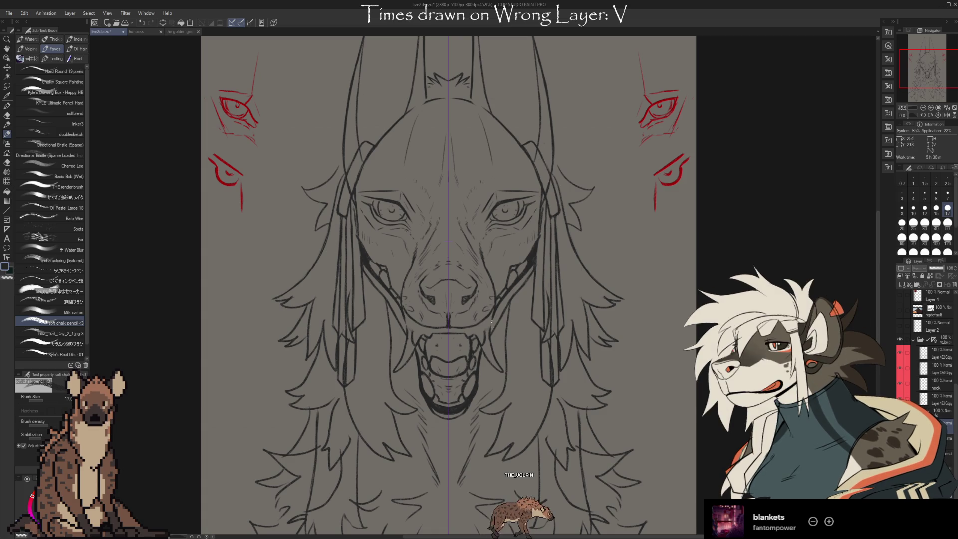
{"action": "key", "text": "e"}
{"action": "key", "text": "b"}
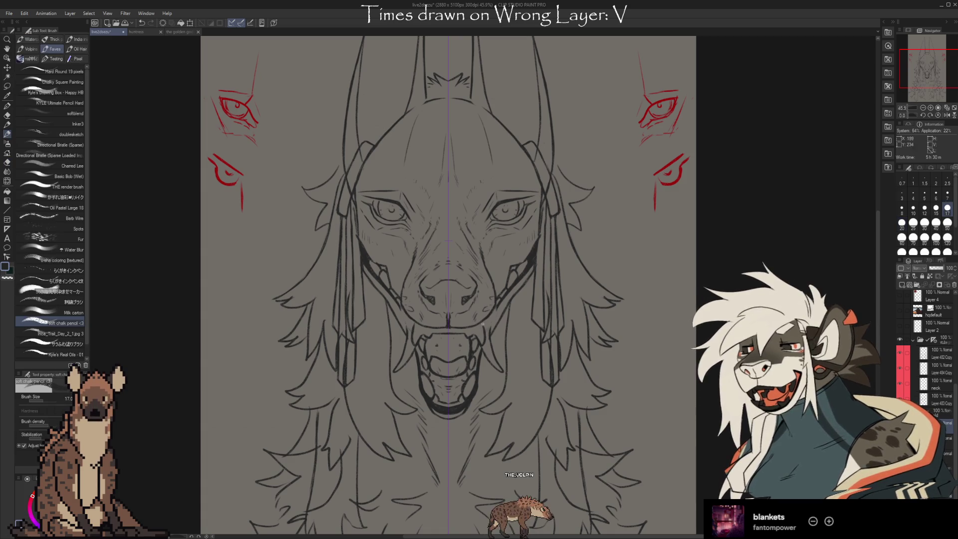
{"action": "key", "text": "e"}
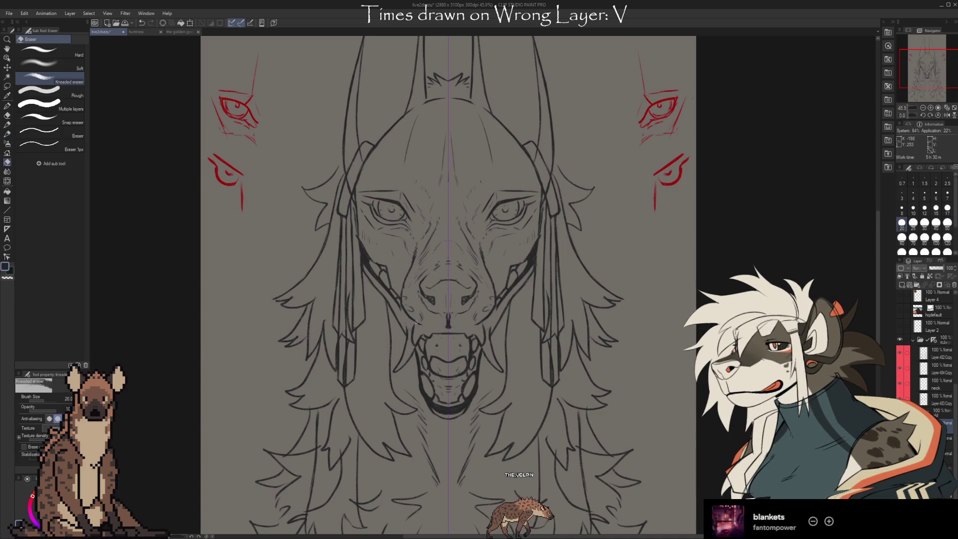
{"action": "key", "text": "b"}
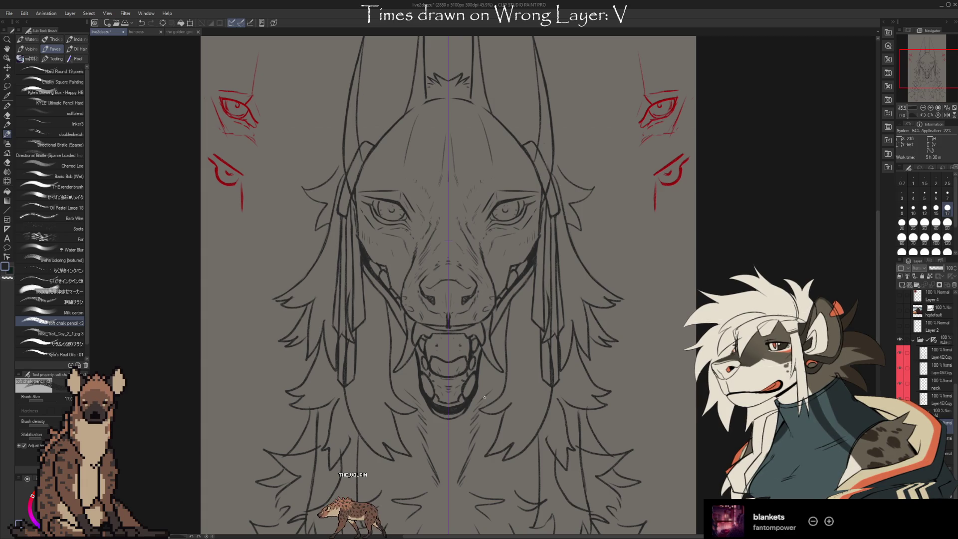
- Reshape the upper lip with further erase-and-redraw passes
{"action": "key", "text": "e"}
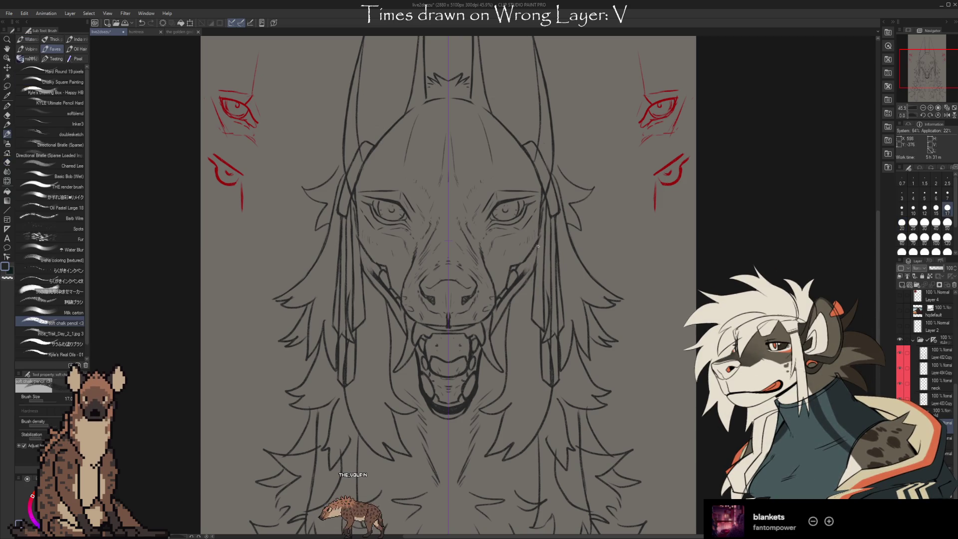
{"action": "key", "text": "b"}
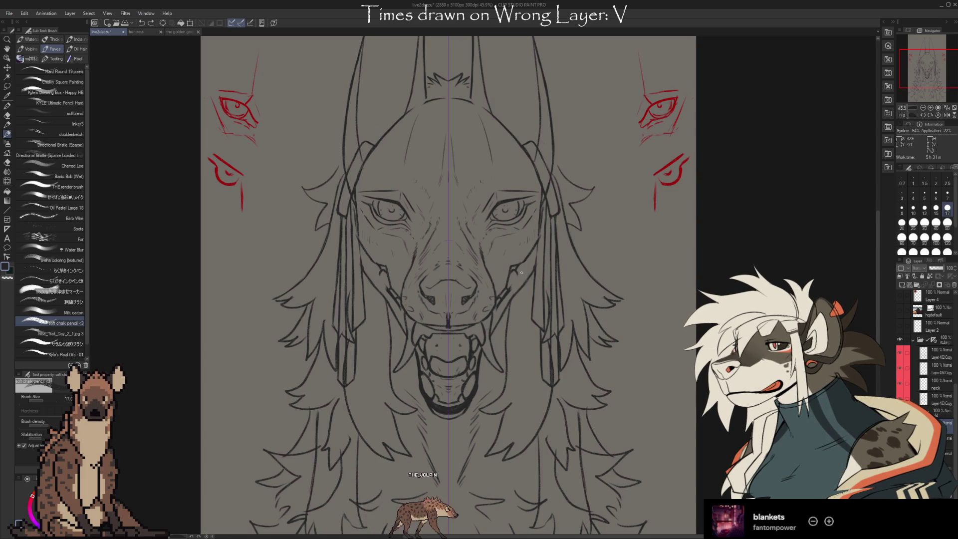
{"action": "key", "text": "e"}
{"action": "key", "text": "b"}
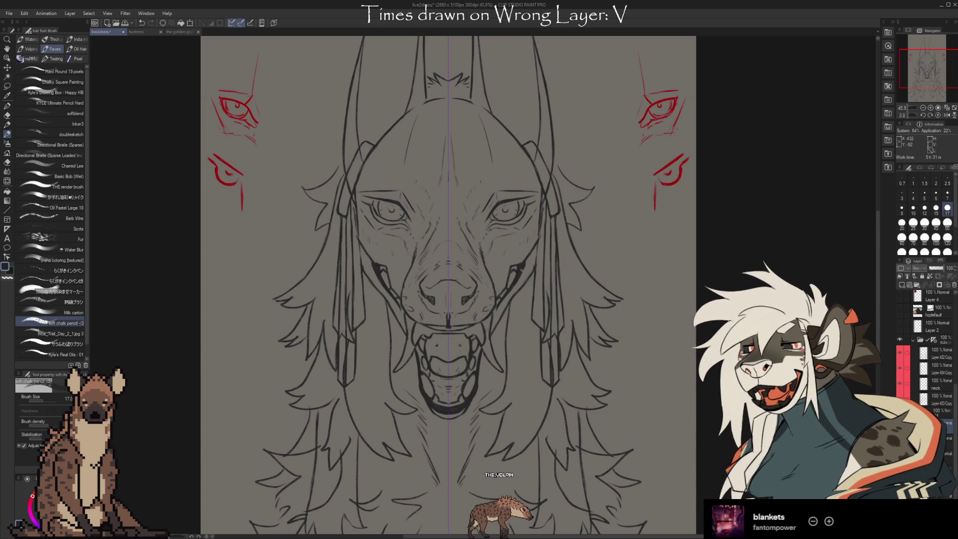
{"action": "key", "text": "e"}
{"action": "key", "text": "b"}
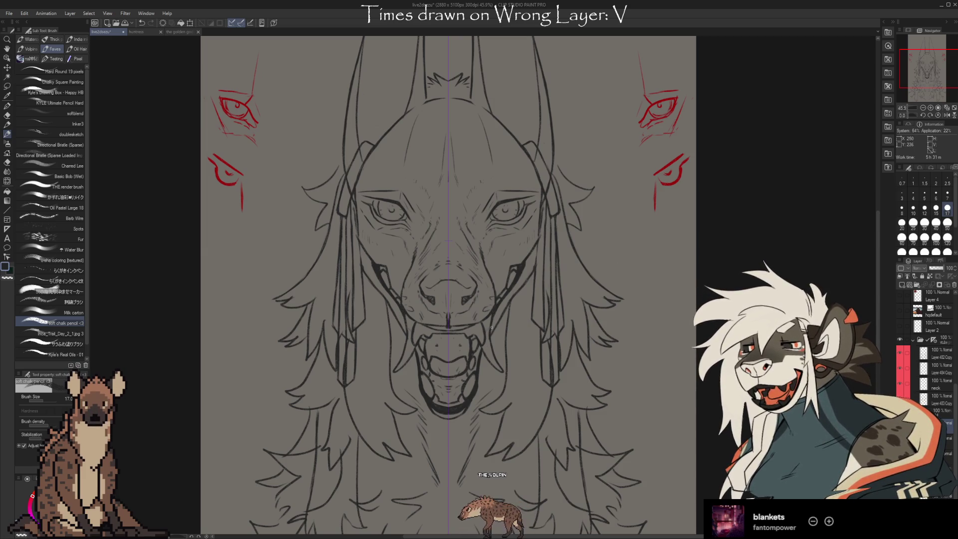
- Shrink the eraser to 15, redraw the snout's cheek lines thicker and check them against the sketch
{"action": "key", "text": "e"}
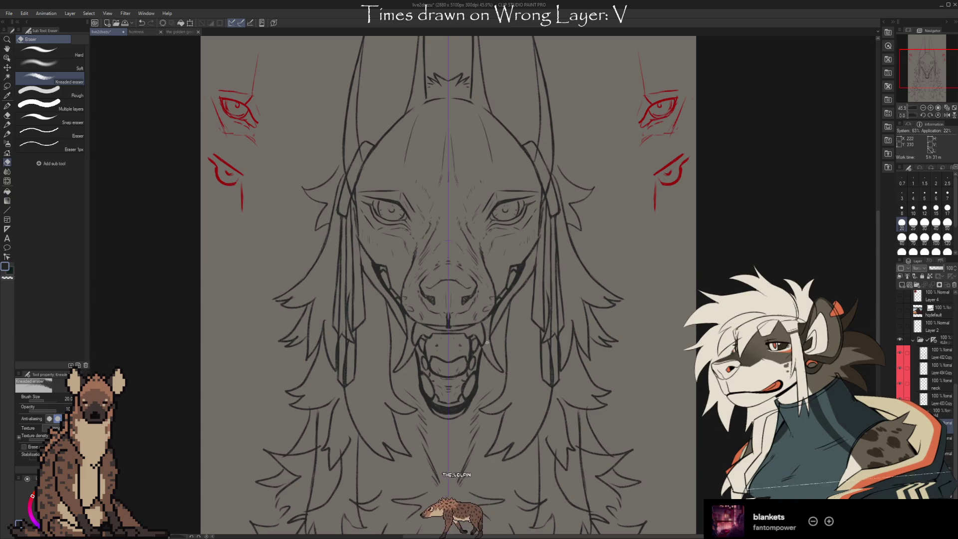
{"action": "key", "text": "bracketleft"}
{"action": "key", "text": "bracketleft"}
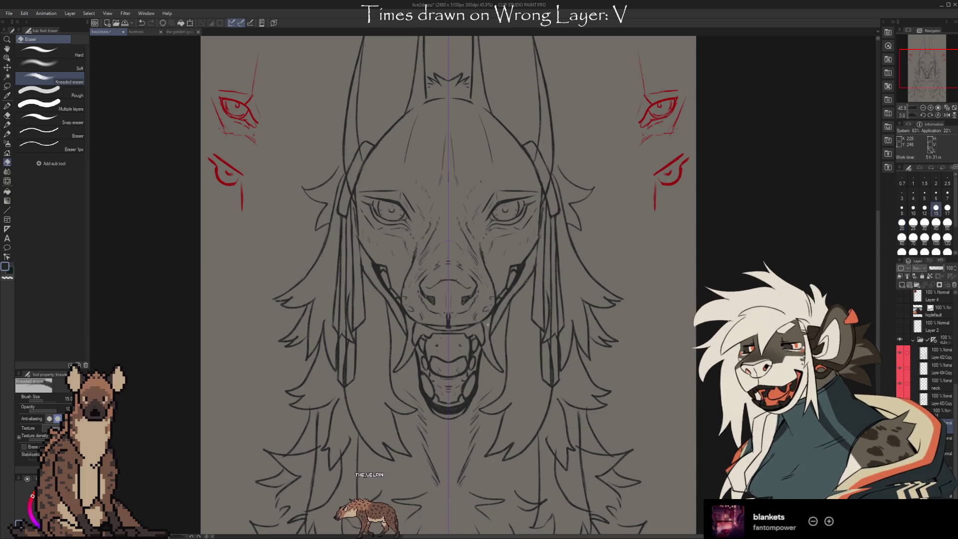
{"action": "key", "text": "b"}
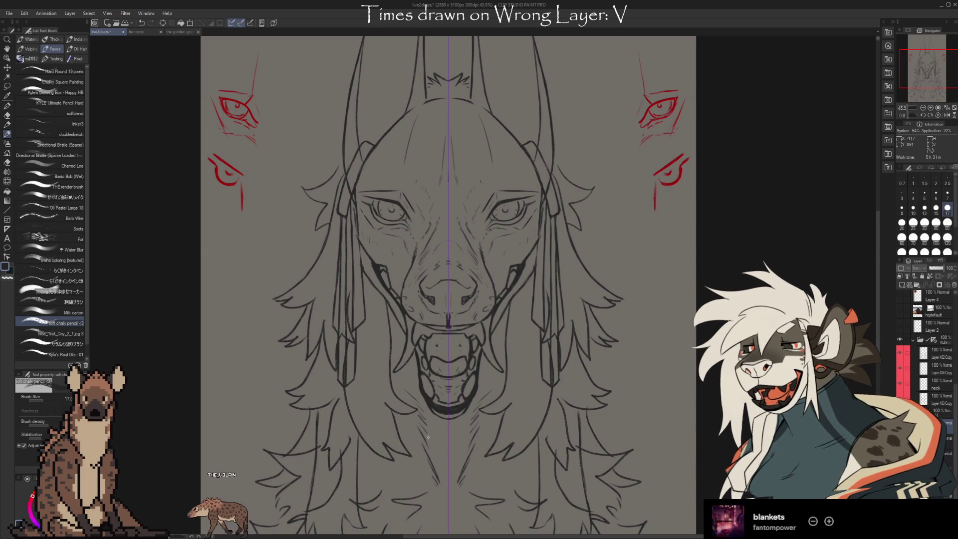
{"action": "left_click_drag", "start_coordinate": [359, 247], "coordinate": [413, 332]}
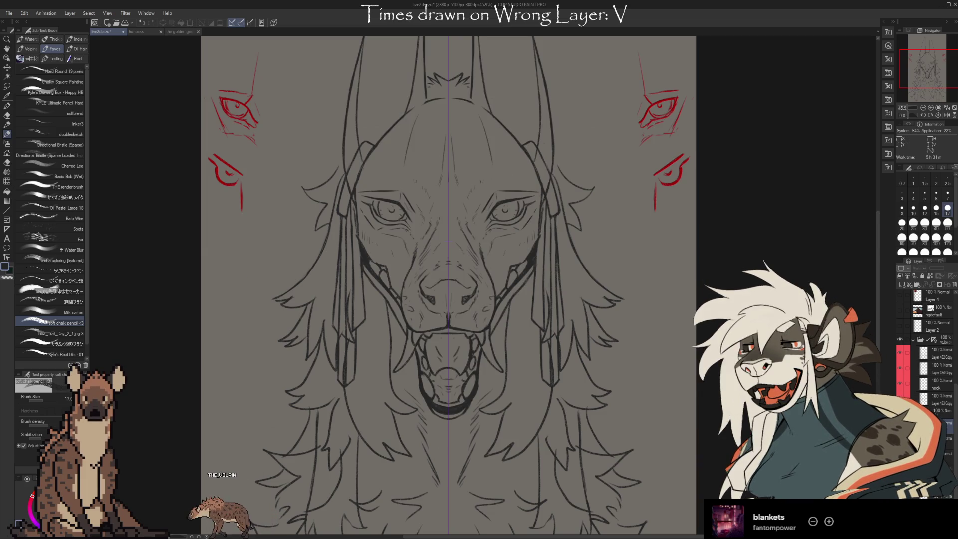
{"action": "key", "text": "ctrl+z"}
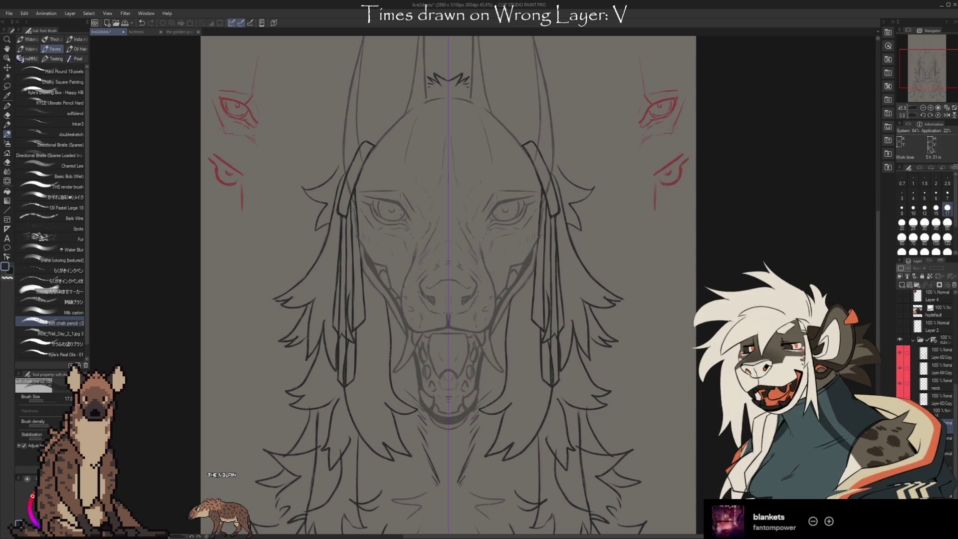
{"action": "key", "text": "ctrl+y"}
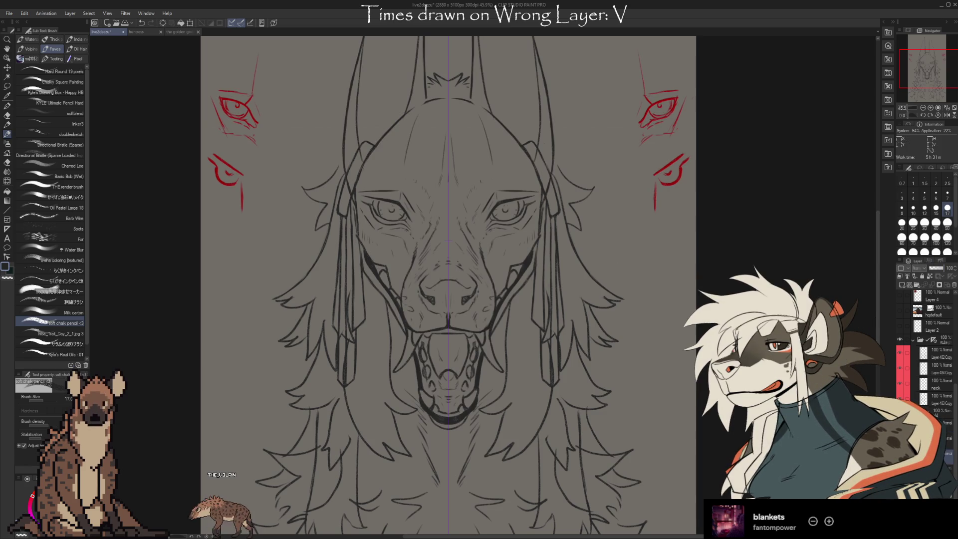
- On a separate layer, draw a small closed box to the right of the head
{"action": "left_click_drag", "start_coordinate": [621, 390], "coordinate": [579, 377]}
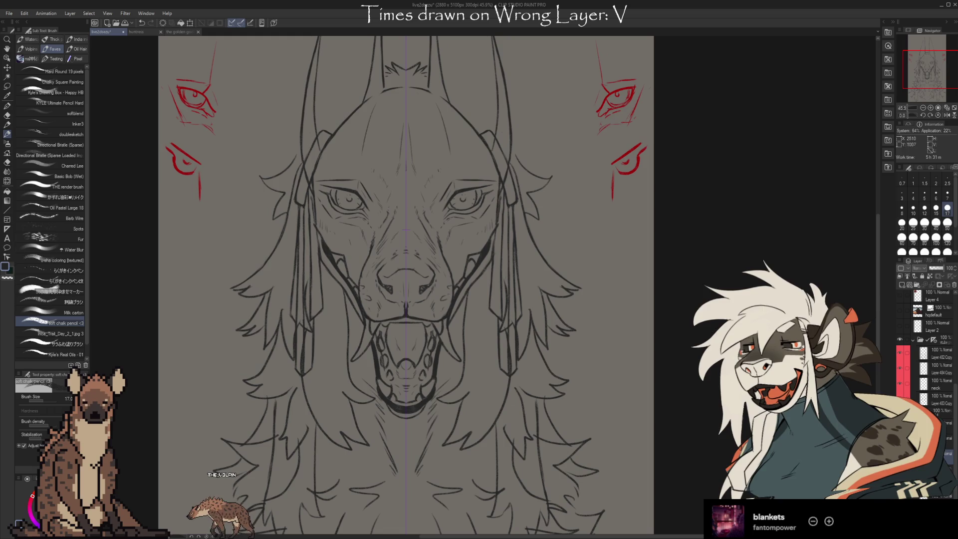
{"action": "scroll", "coordinate": [936, 360], "scroll_direction": "up", "scroll_amount": 1}
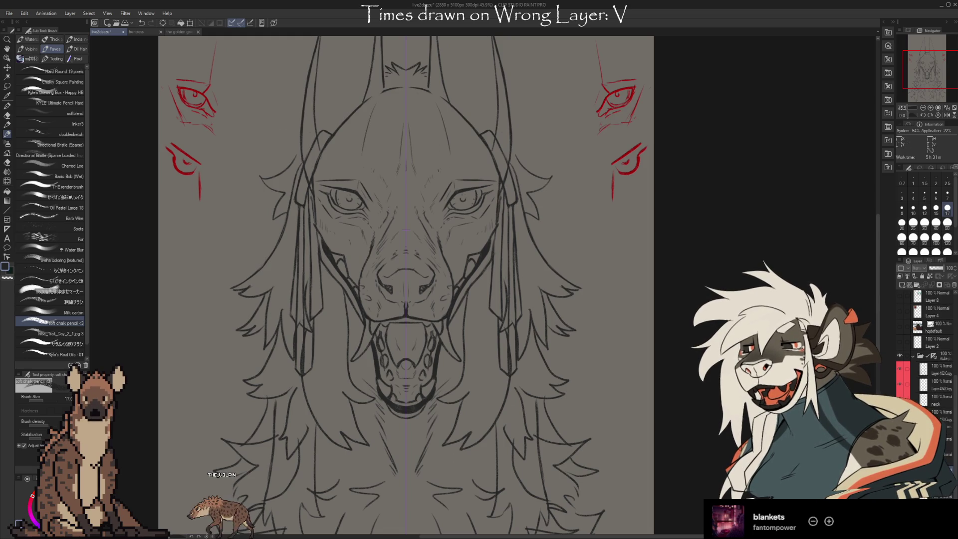
{"action": "scroll", "coordinate": [940, 366], "scroll_direction": "up", "scroll_amount": 1}
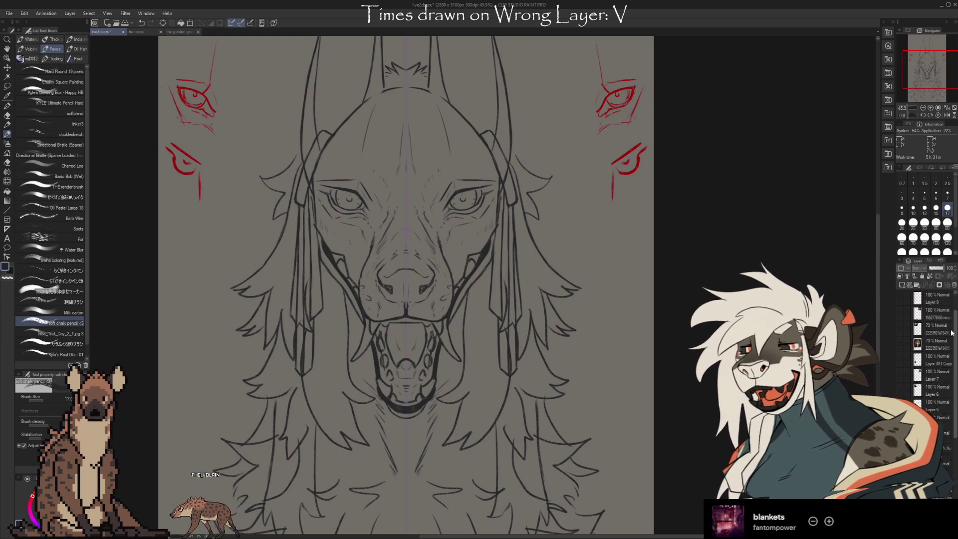
{"action": "left_click", "coordinate": [936, 344]}
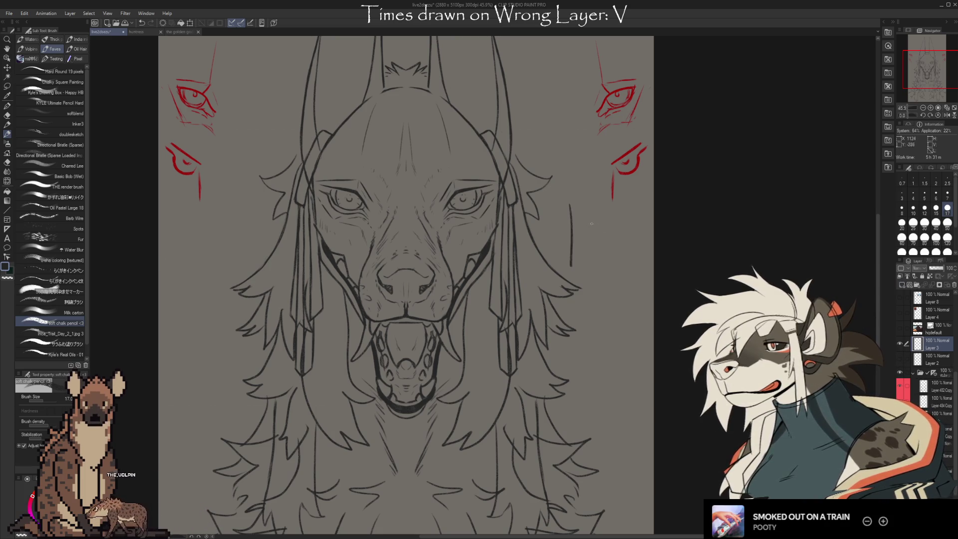
{"action": "left_click_drag", "start_coordinate": [631, 201], "coordinate": [641, 259]}
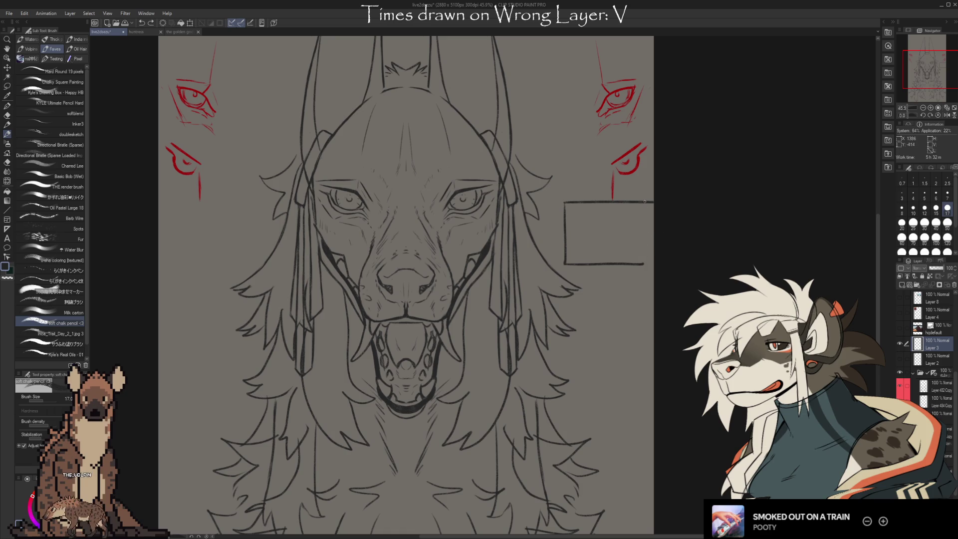
{"action": "left_click_drag", "start_coordinate": [644, 201], "coordinate": [645, 266]}
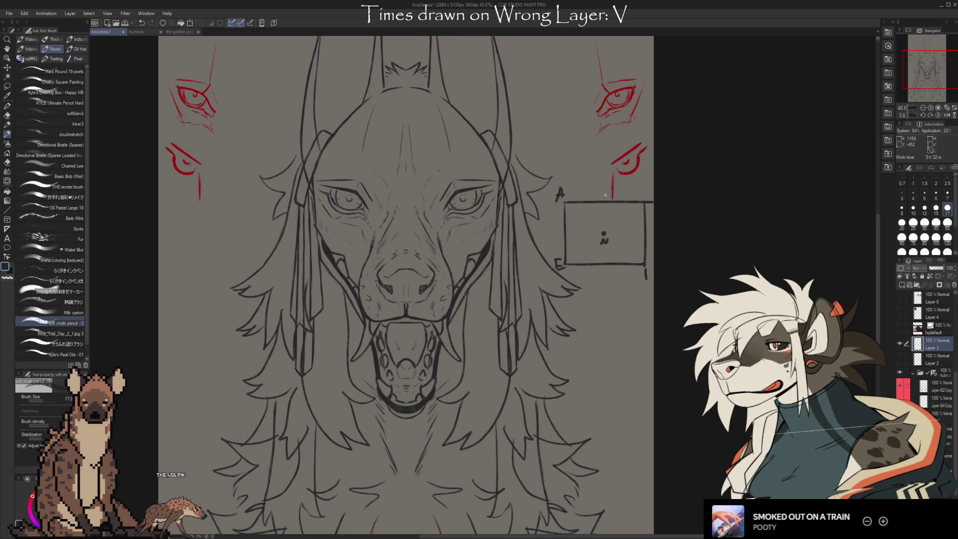
- Letter the box with O and U labels and add guide lines inside and above it
{"action": "mouse_move", "coordinate": [602, 191]}
{"action": "left_mouse_down"}
{"action": "mouse_move", "coordinate": [605, 183]}
{"action": "mouse_move", "coordinate": [648, 185]}
{"action": "left_mouse_up"}
{"action": "mouse_move", "coordinate": [567, 238]}
{"action": "left_mouse_down"}
{"action": "mouse_move", "coordinate": [605, 237]}
{"action": "mouse_move", "coordinate": [603, 263]}
{"action": "left_mouse_up"}
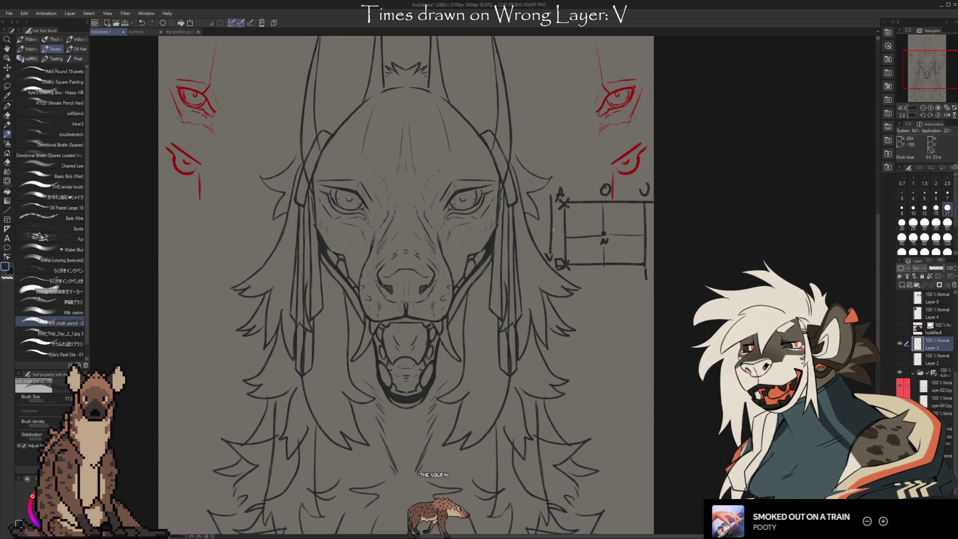
{"action": "left_click_drag", "start_coordinate": [552, 180], "coordinate": [599, 178]}
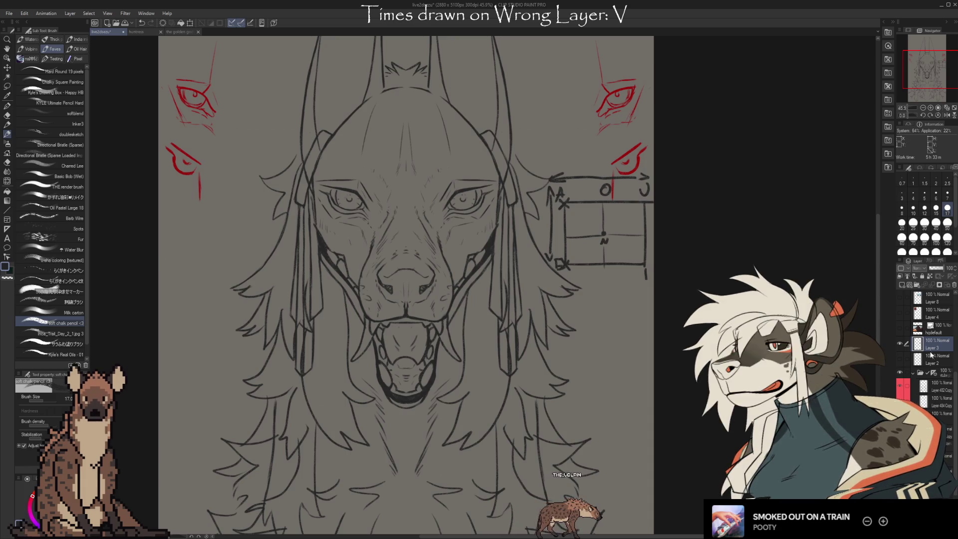
{"action": "scroll", "coordinate": [924, 344], "scroll_direction": "down", "scroll_amount": 3}
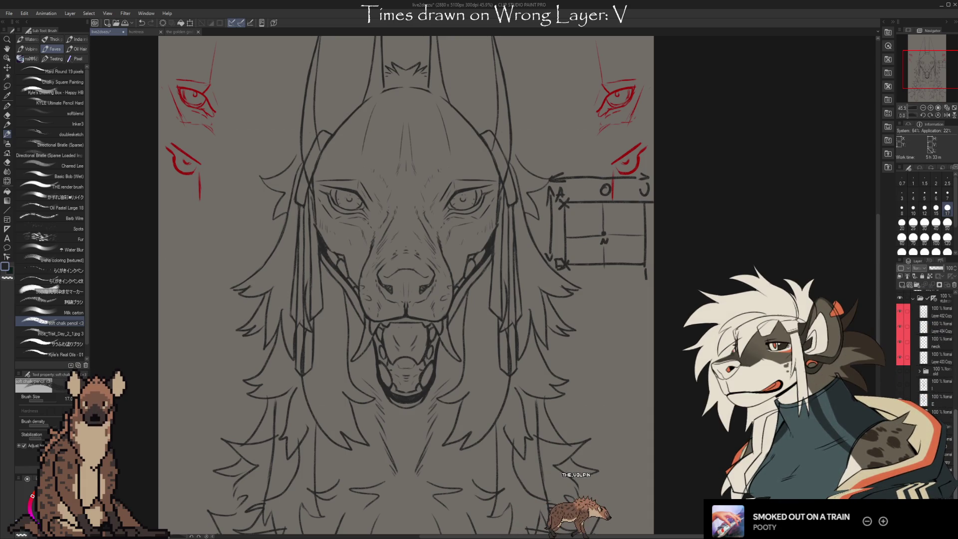
- Reshuffle layer visibility: hide the mask lineart and show the detailed teeth lineart
{"action": "left_click", "coordinate": [901, 338]}
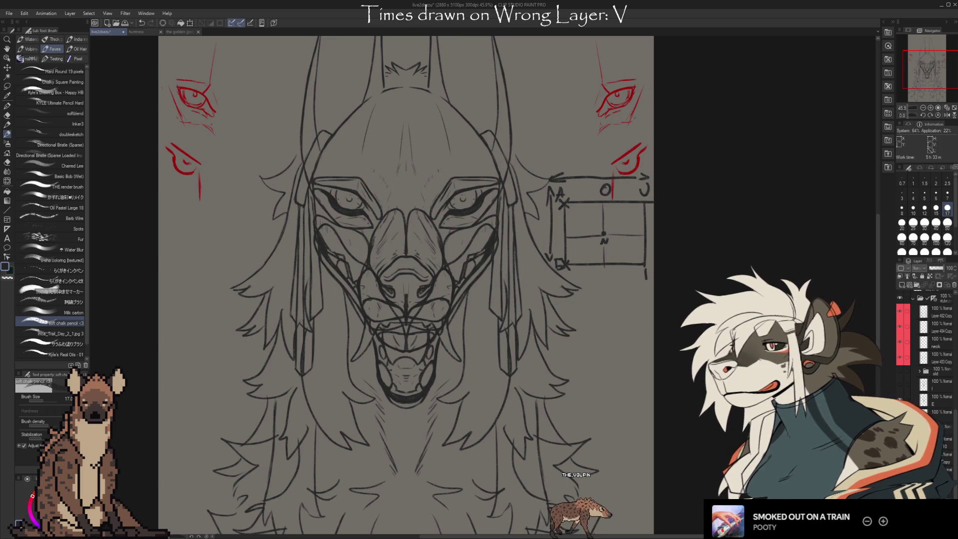
{"action": "scroll", "coordinate": [924, 345], "scroll_direction": "down", "scroll_amount": 2}
{"action": "scroll", "coordinate": [928, 352], "scroll_direction": "up", "scroll_amount": 1}
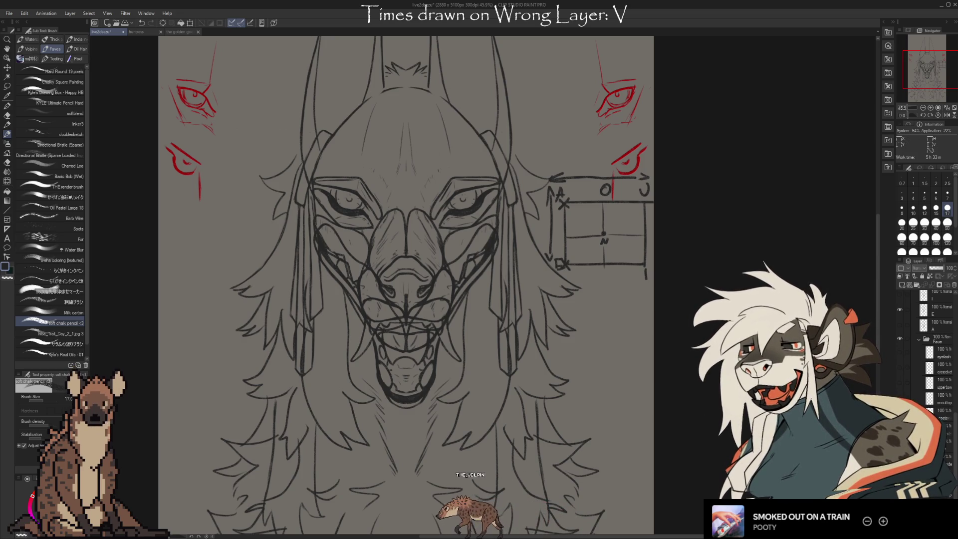
{"action": "left_click_drag", "start_coordinate": [900, 351], "coordinate": [900, 396]}
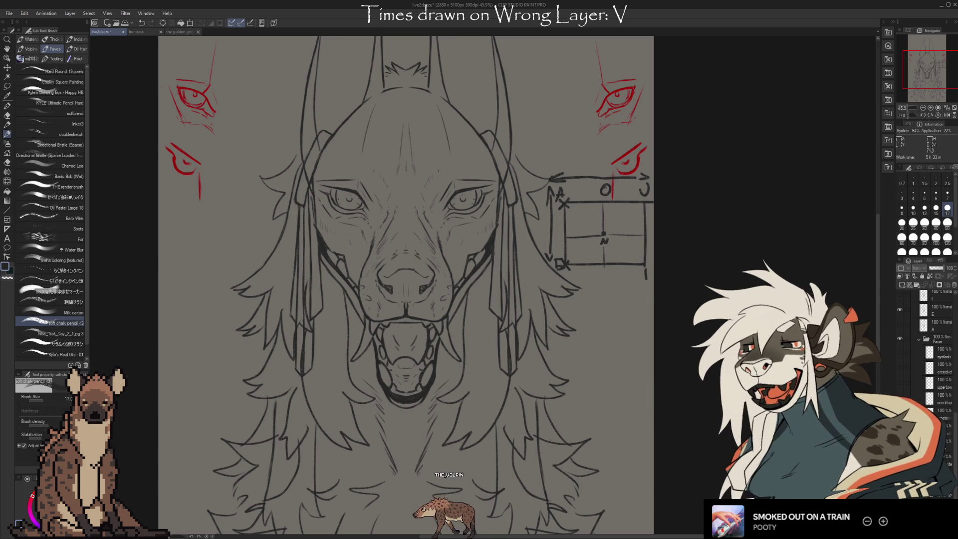
{"action": "left_click", "coordinate": [900, 353]}
{"action": "left_click", "coordinate": [900, 367]}
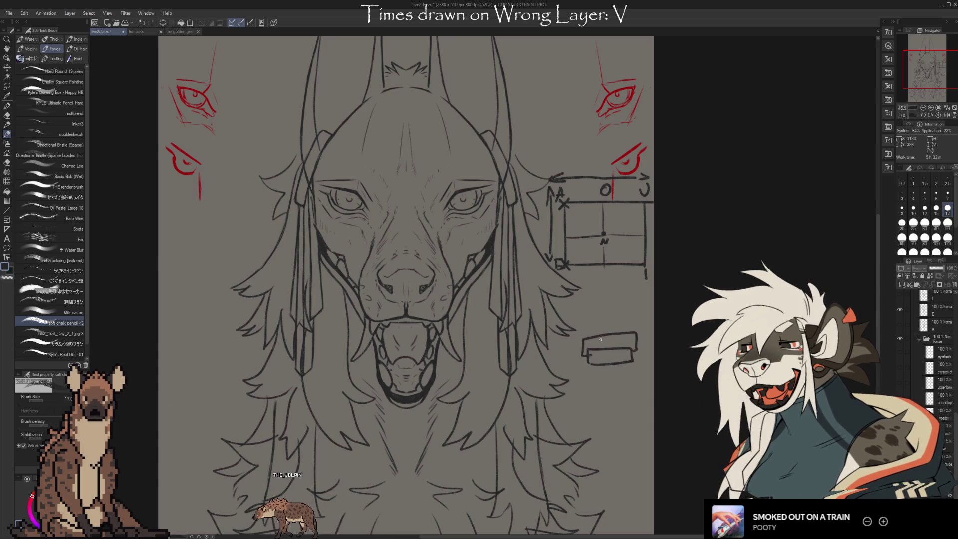
- Sketch a stacked block below the side diagram, then hide the face lineart folder
{"action": "left_click_drag", "start_coordinate": [576, 323], "coordinate": [641, 321]}
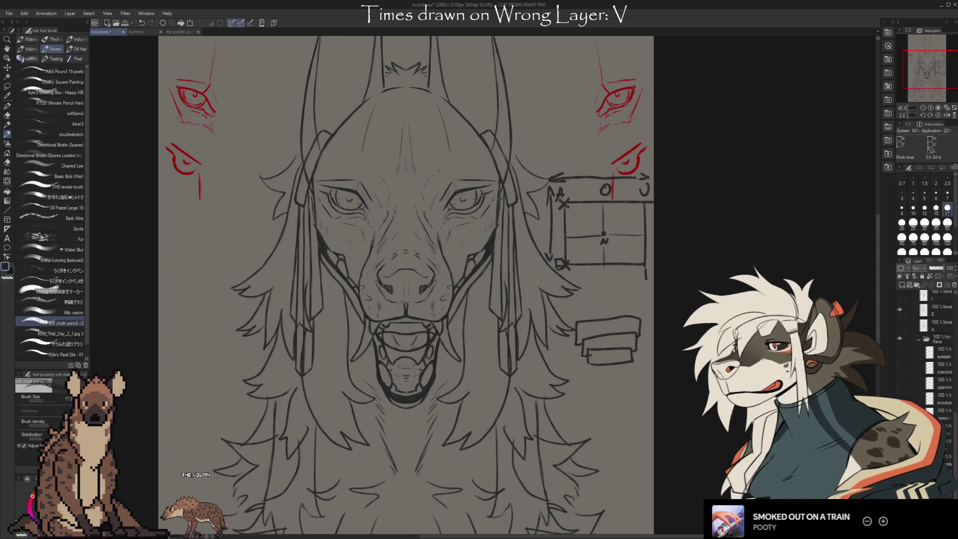
{"action": "left_click", "coordinate": [900, 309]}
{"action": "scroll", "coordinate": [928, 360], "scroll_direction": "down", "scroll_amount": 5}
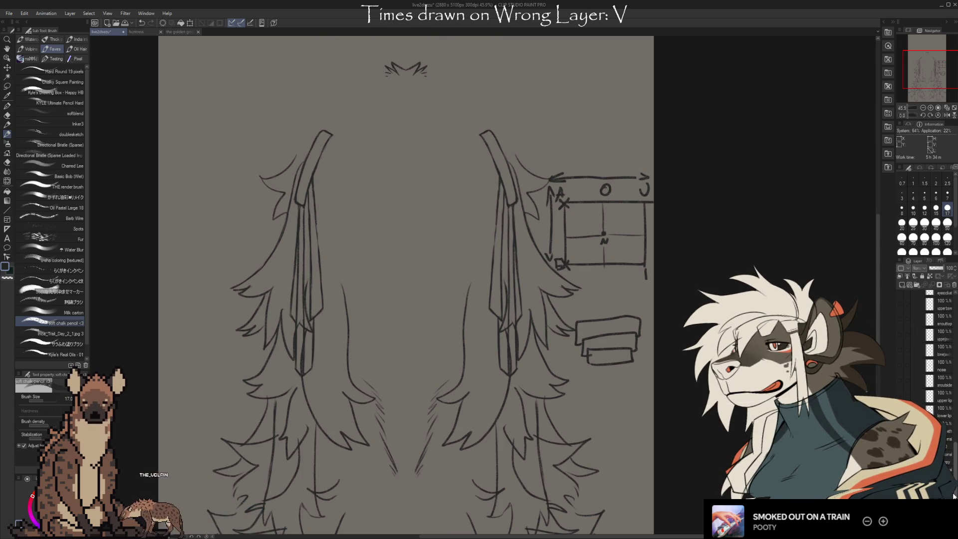
- Show the face lineart folder again with the closed-mouth muzzle layers
{"action": "left_click", "coordinate": [900, 325]}
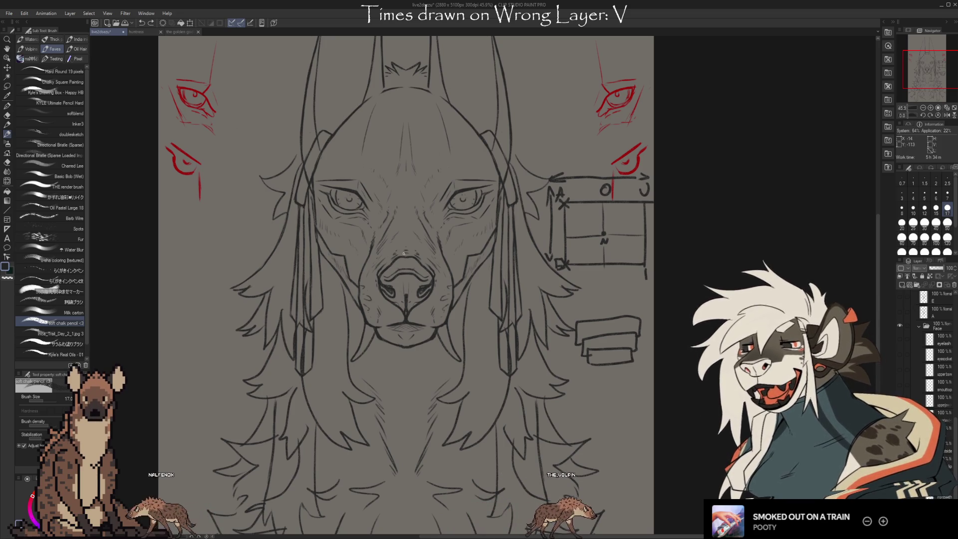
- Bring back the muzzle outline and extra sketch lines via history shortcuts
{"action": "key", "text": "ctrl+z"}
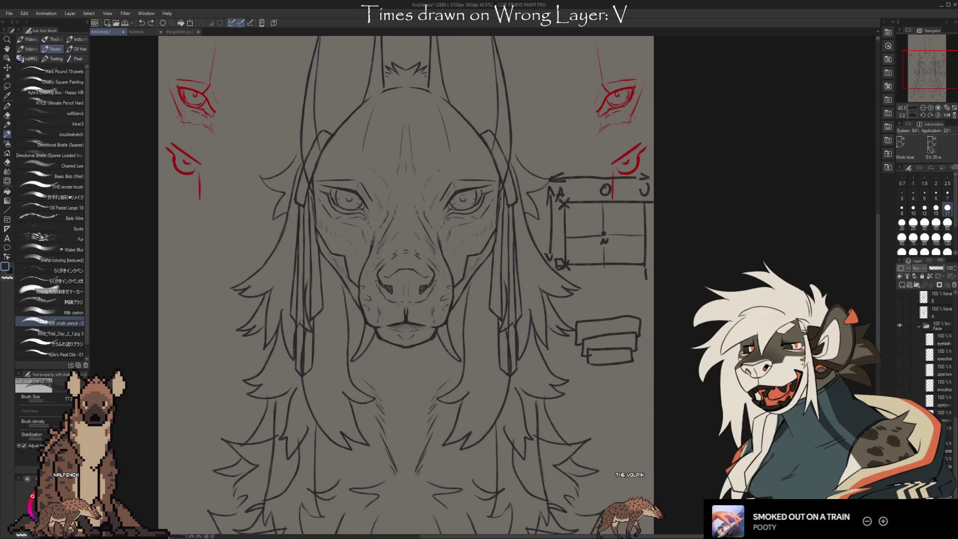
{"action": "key", "text": "ctrl+z"}
{"action": "key", "text": "ctrl+z"}
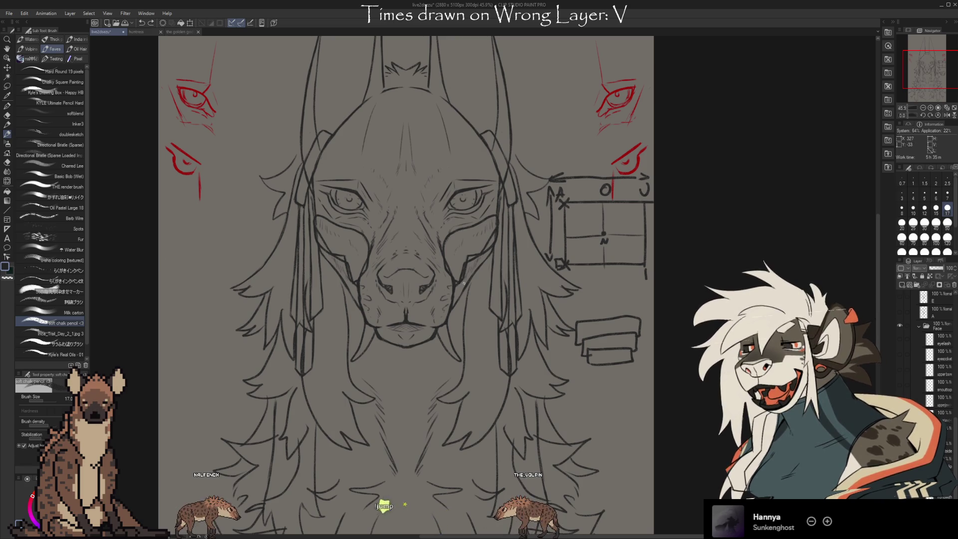
- Show the muzzle sketch and try lip and nose-bridge strokes, undoing the rejected ones
{"action": "left_click", "coordinate": [899, 383]}
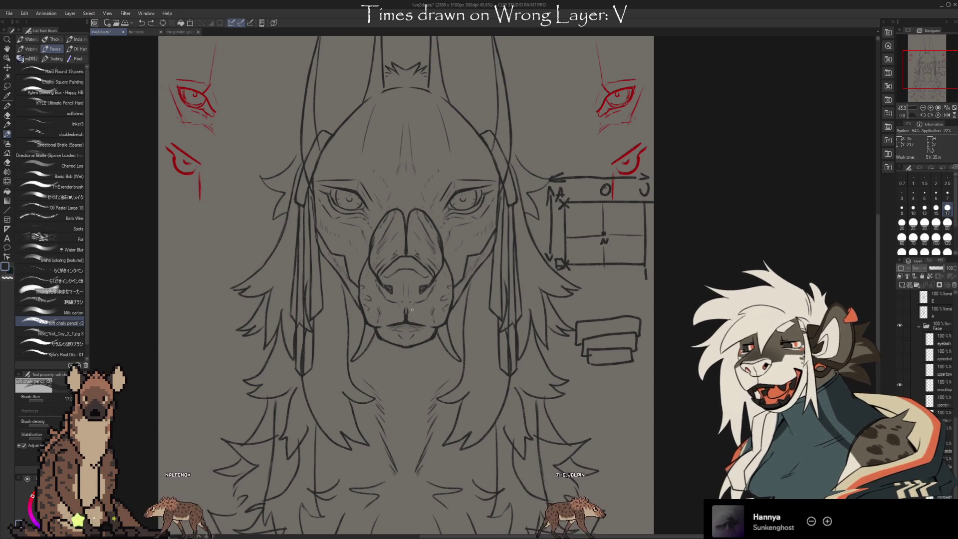
{"action": "mouse_move", "coordinate": [361, 298]}
{"action": "left_mouse_down"}
{"action": "mouse_move", "coordinate": [453, 301]}
{"action": "mouse_move", "coordinate": [368, 293]}
{"action": "left_mouse_up"}
{"action": "key", "text": "ctrl+z"}
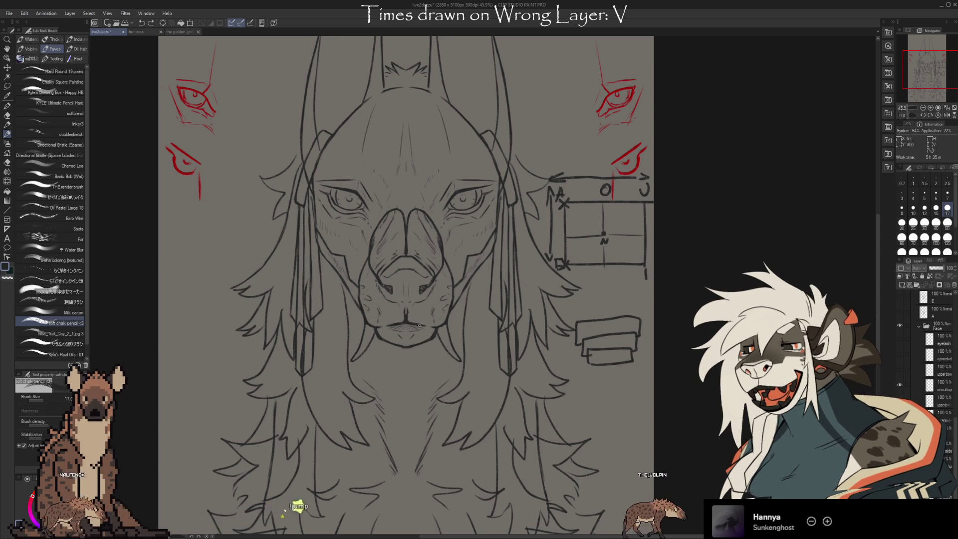
{"action": "left_click_drag", "start_coordinate": [413, 298], "coordinate": [424, 323]}
{"action": "key", "text": "ctrl+z"}
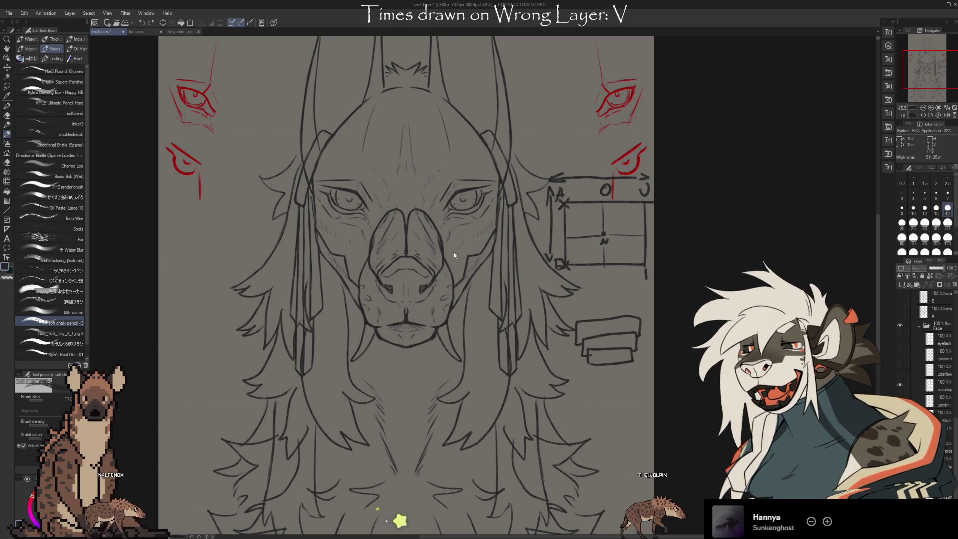
{"action": "left_click_drag", "start_coordinate": [434, 217], "coordinate": [403, 237]}
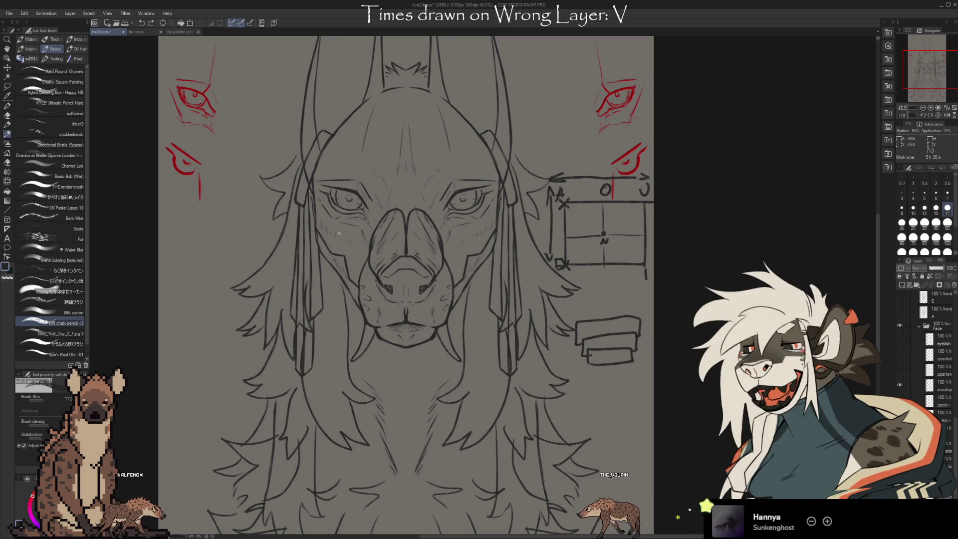
- Hide the muzzle lines and toggle between the two eyebrow layer versions
{"action": "left_click", "coordinate": [900, 385]}
{"action": "left_click", "coordinate": [898, 369]}
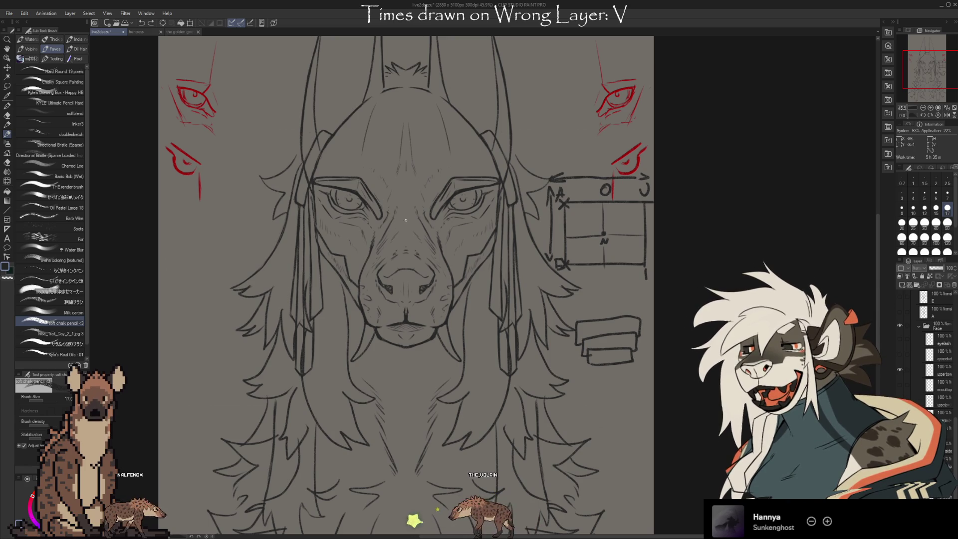
{"action": "left_click", "coordinate": [902, 369]}
{"action": "left_click", "coordinate": [899, 353]}
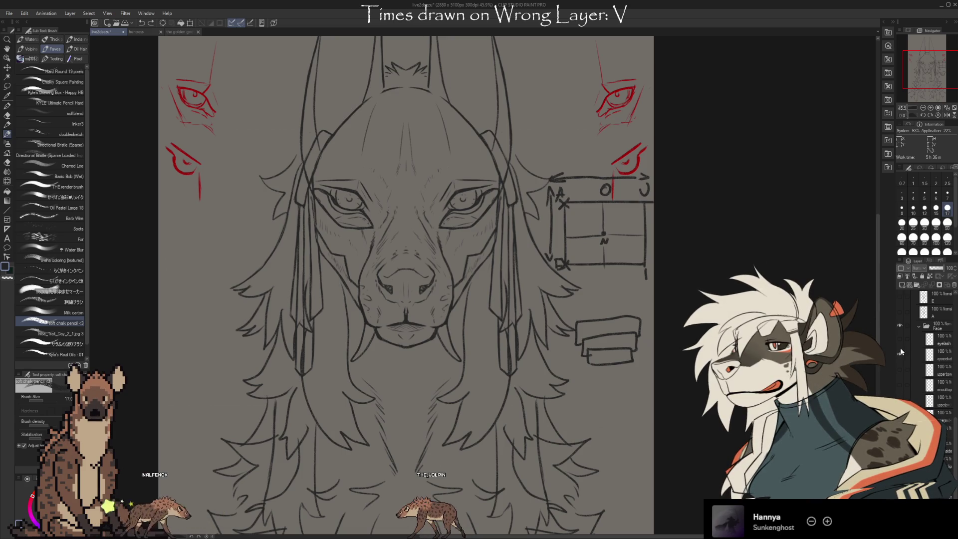
- Hide the eye-socket lines, show the open-jaw sketch layer, select it and remove the dark closed-jaw lines
{"action": "left_click", "coordinate": [900, 352]}
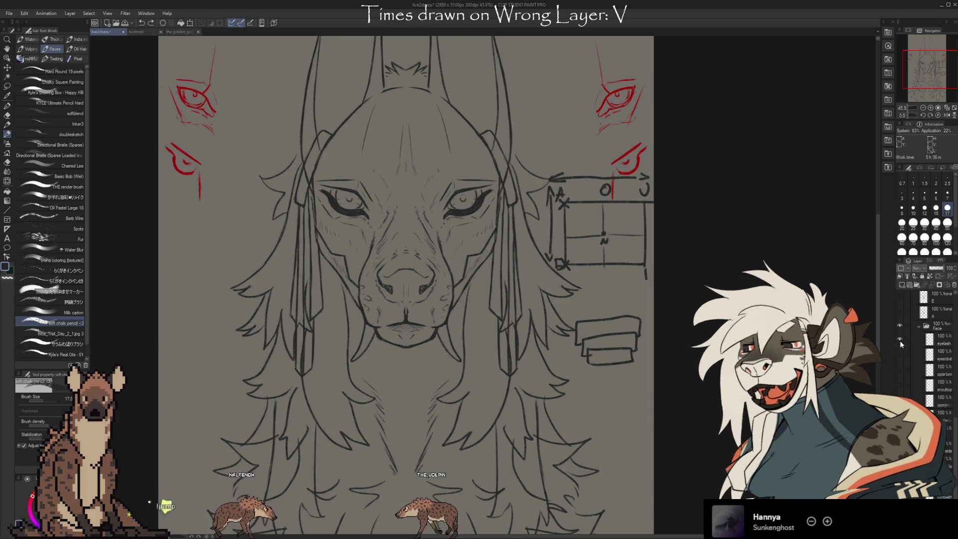
{"action": "scroll", "coordinate": [914, 328], "scroll_direction": "up", "scroll_amount": 3}
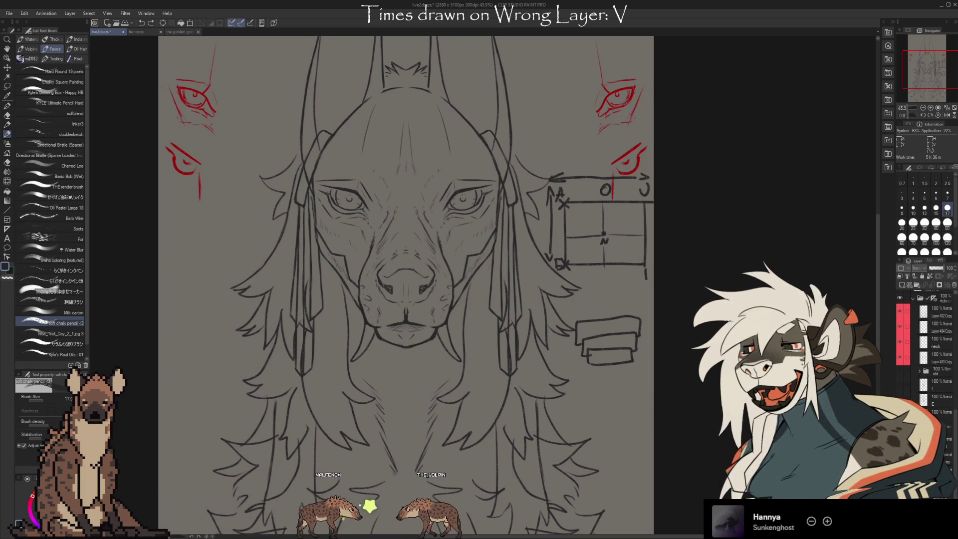
{"action": "key", "text": "ctrl+z"}
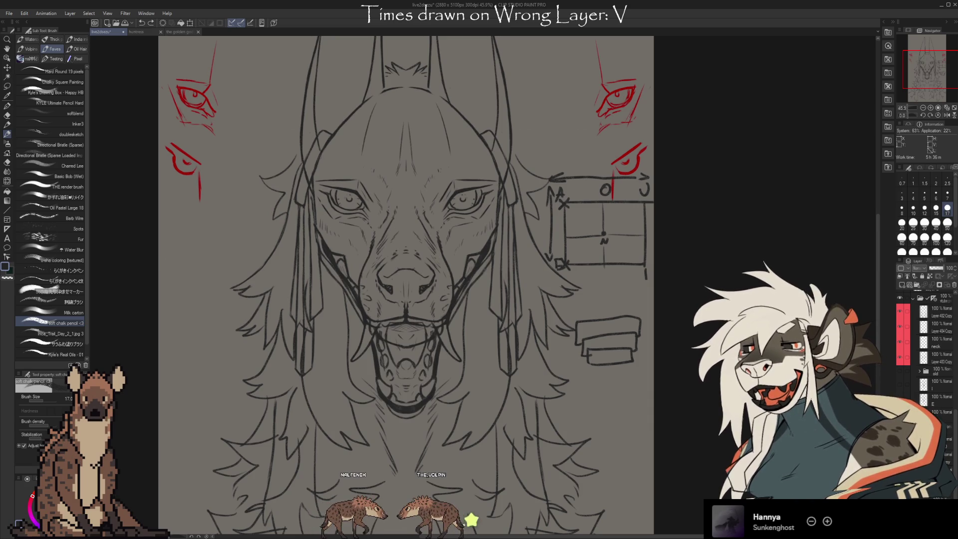
{"action": "left_click", "coordinate": [903, 383]}
{"action": "left_click", "coordinate": [903, 382]}
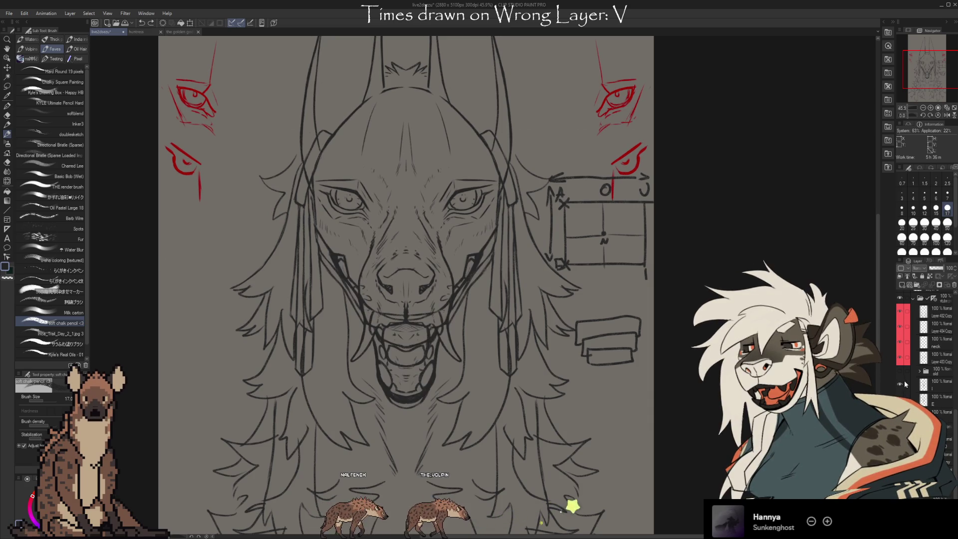
{"action": "left_click", "coordinate": [904, 382]}
{"action": "key", "text": "ctrl+z"}
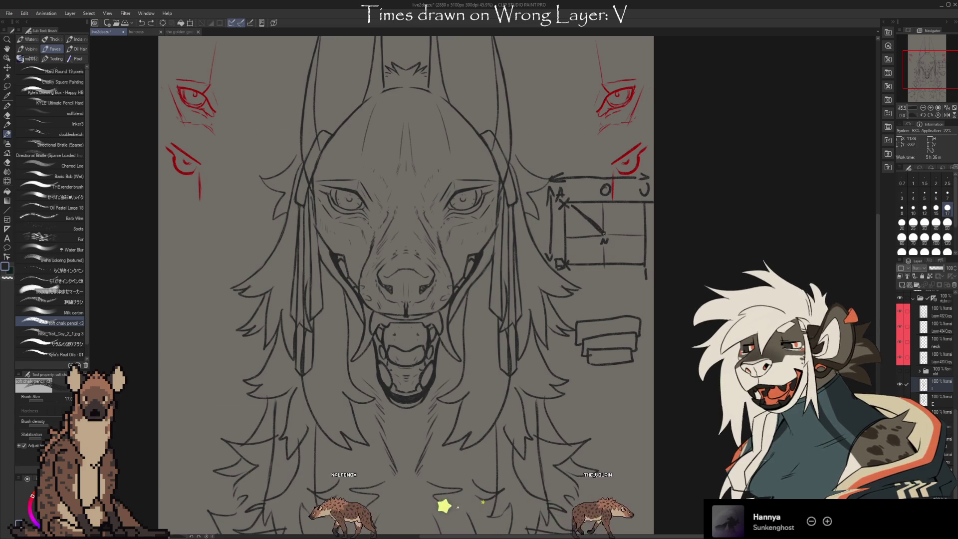
{"action": "left_click_drag", "start_coordinate": [568, 258], "coordinate": [610, 228]}
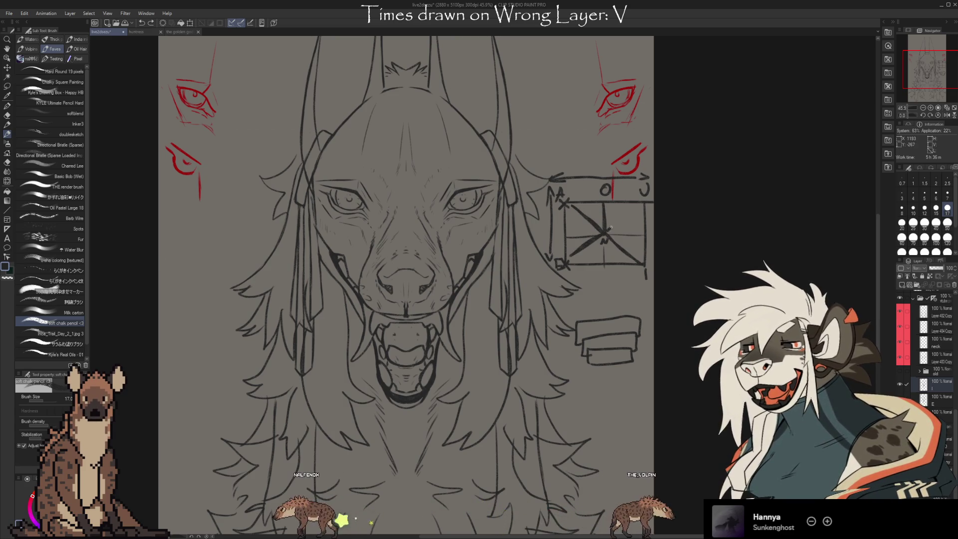
{"action": "left_click_drag", "start_coordinate": [569, 254], "coordinate": [614, 217]}
{"action": "left_click_drag", "start_coordinate": [569, 255], "coordinate": [641, 214]}
{"action": "left_click_drag", "start_coordinate": [576, 251], "coordinate": [633, 217]}
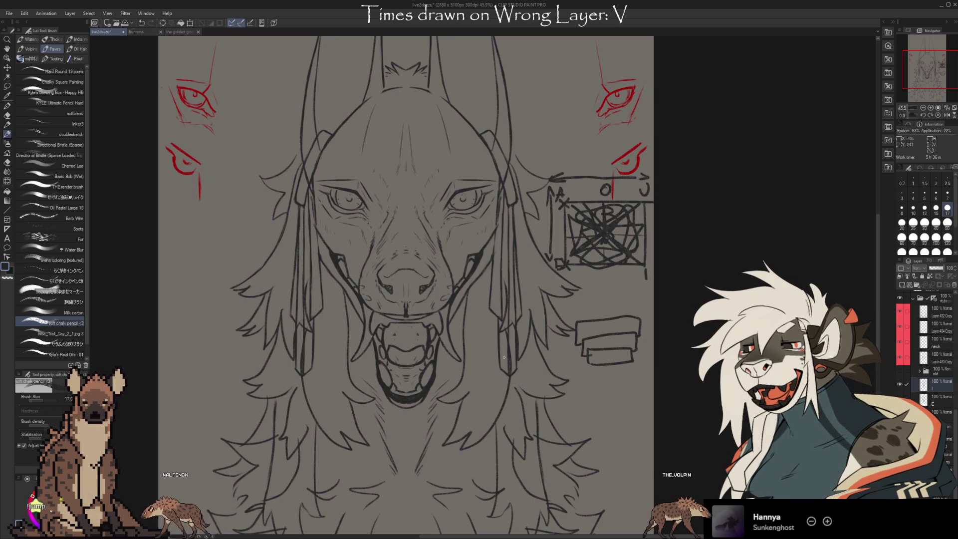
{"action": "key", "text": "Delete"}
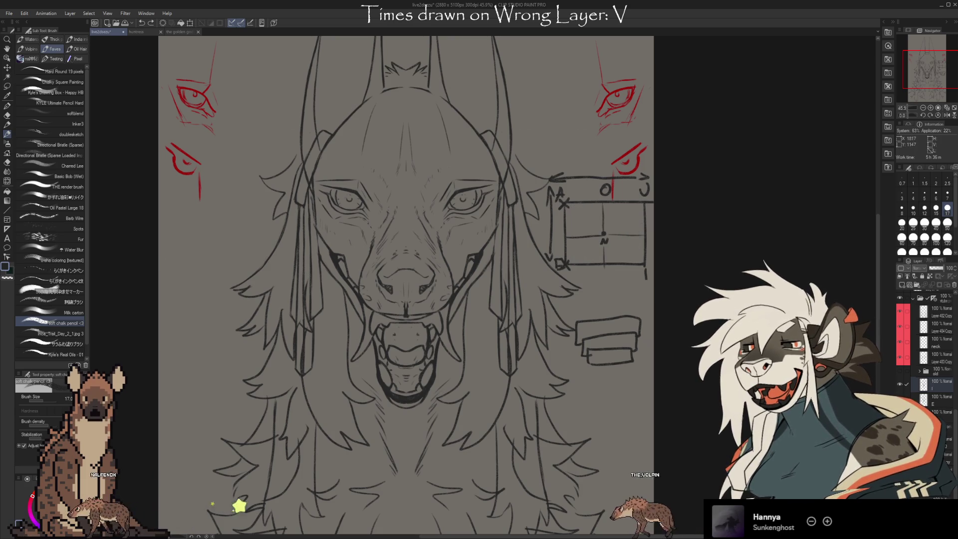
{"action": "left_click_drag", "start_coordinate": [404, 284], "coordinate": [420, 314]}
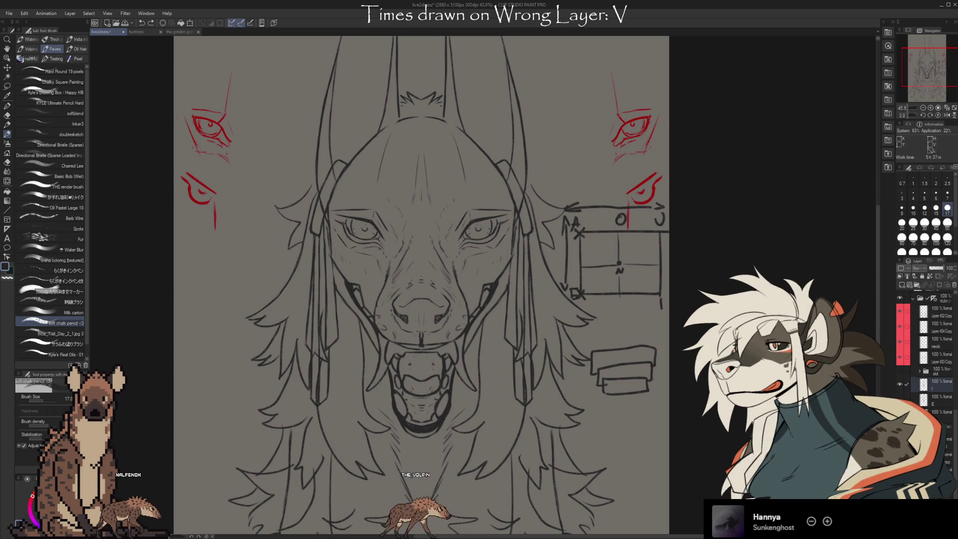
{"action": "scroll", "coordinate": [915, 379], "scroll_direction": "down", "scroll_amount": 3}
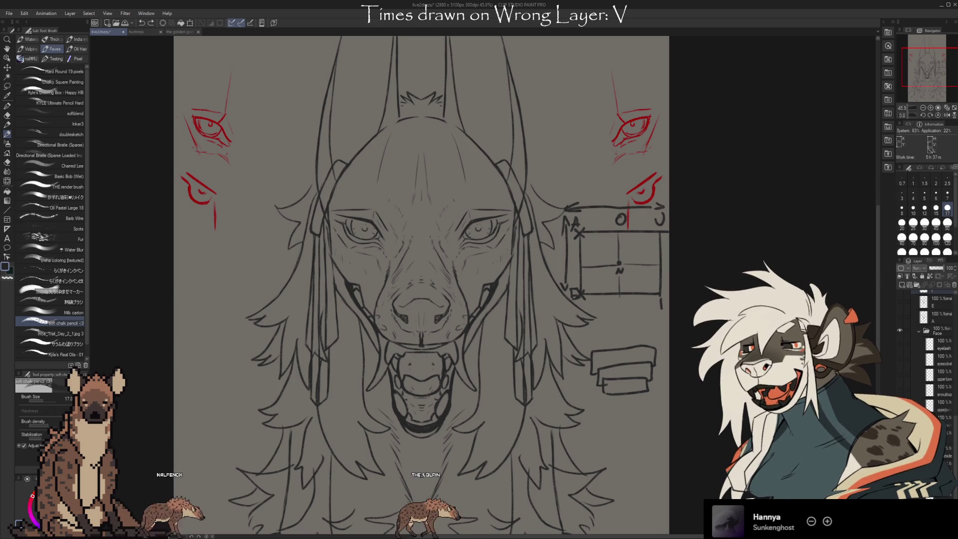
{"action": "left_click", "coordinate": [900, 298]}
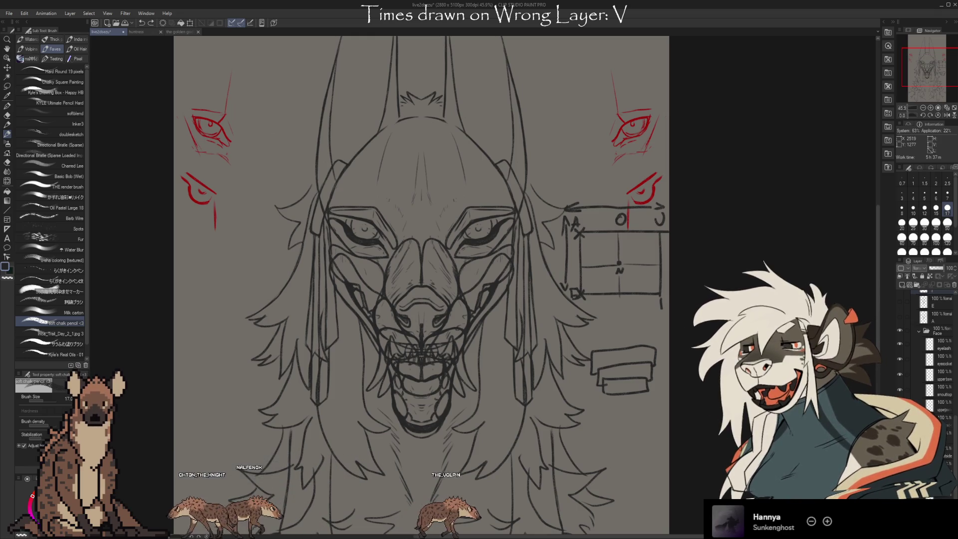
{"action": "scroll", "coordinate": [928, 375], "scroll_direction": "up", "scroll_amount": 3}
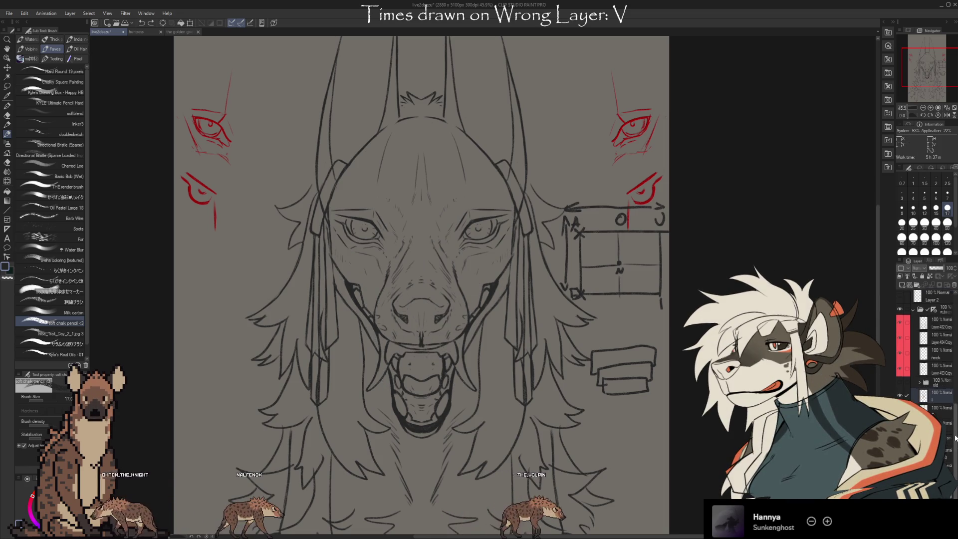
{"action": "scroll", "coordinate": [929, 359], "scroll_direction": "up", "scroll_amount": 4}
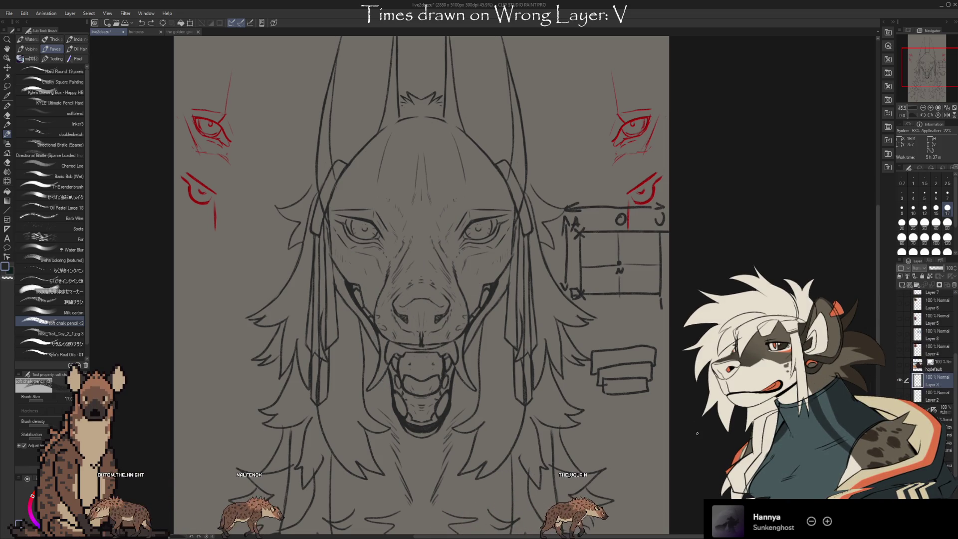
{"action": "left_click_drag", "start_coordinate": [911, 443], "coordinate": [893, 375]}
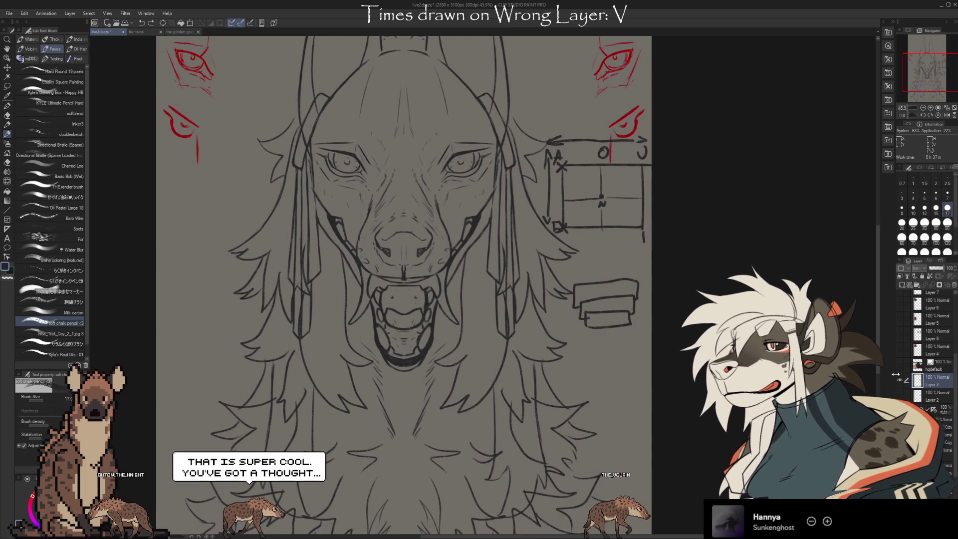
{"action": "mouse_move", "coordinate": [635, 381]}
{"action": "left_mouse_down"}
{"action": "mouse_move", "coordinate": [584, 367]}
{"action": "mouse_move", "coordinate": [564, 380]}
{"action": "left_mouse_up"}
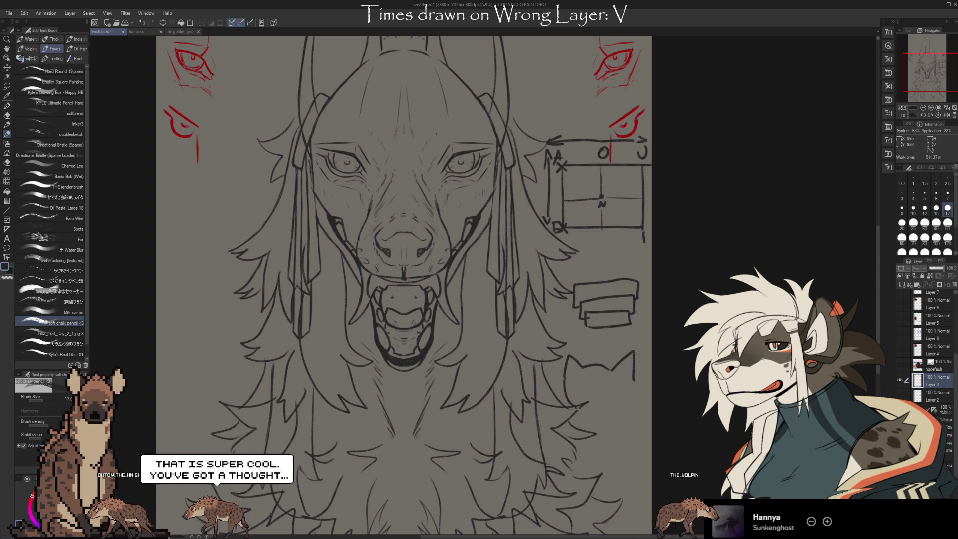
{"action": "mouse_move", "coordinate": [567, 381]}
{"action": "left_mouse_down"}
{"action": "mouse_move", "coordinate": [617, 417]}
{"action": "mouse_move", "coordinate": [630, 381]}
{"action": "mouse_move", "coordinate": [583, 391]}
{"action": "left_mouse_up"}
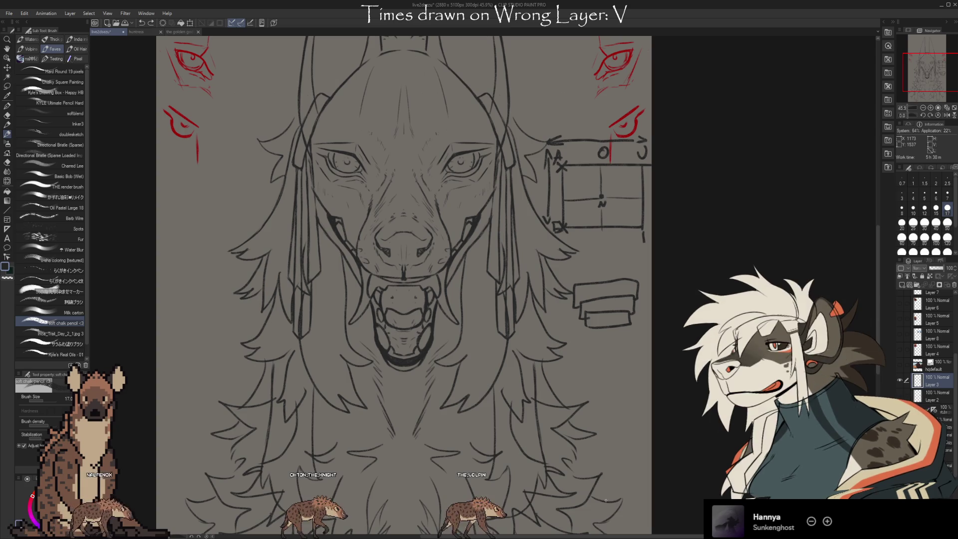
{"action": "scroll", "coordinate": [416, 284], "scroll_direction": "up", "scroll_amount": 5}
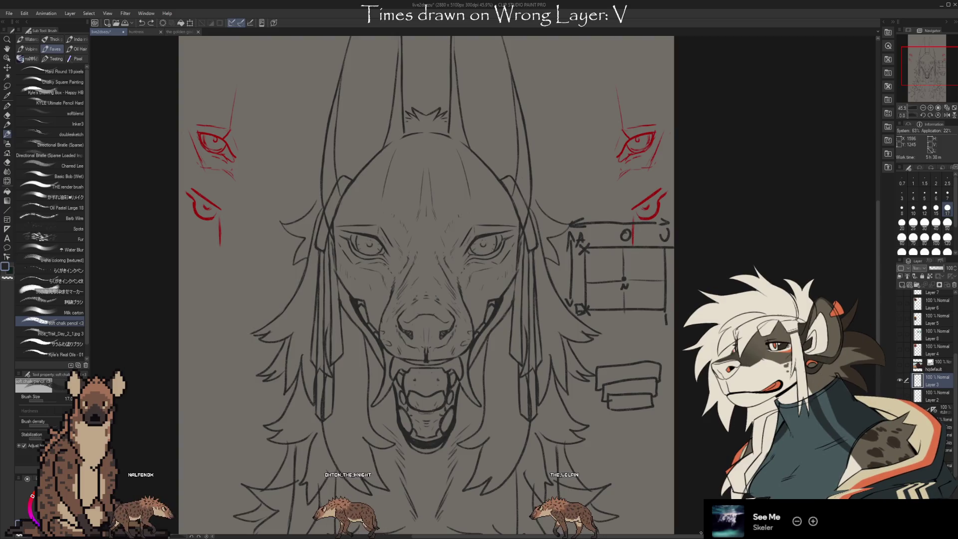
{"action": "scroll", "coordinate": [929, 344], "scroll_direction": "down", "scroll_amount": 3}
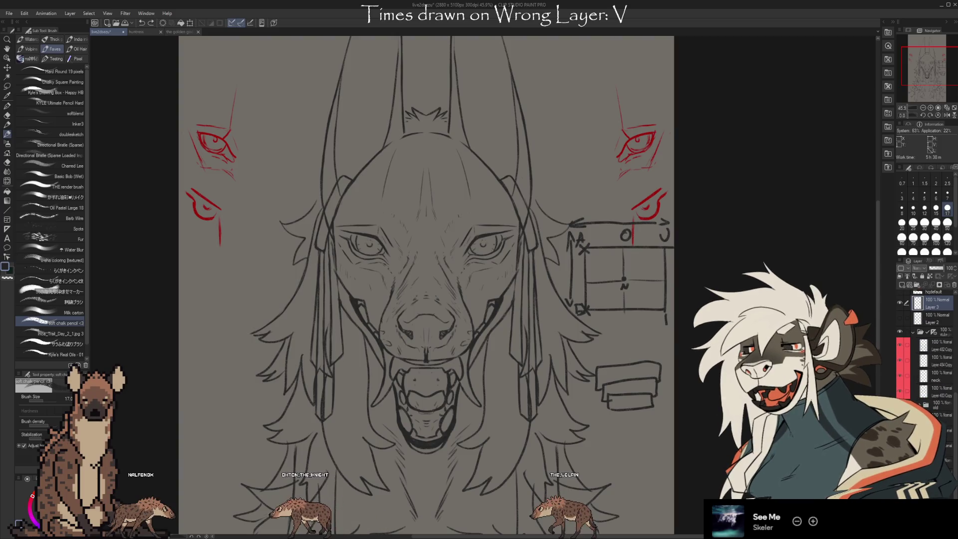
- Toggle the face layers to the closed-mouth version and leave the mechanical mask sketch hidden
{"action": "left_click", "coordinate": [901, 332]}
{"action": "left_click", "coordinate": [900, 331]}
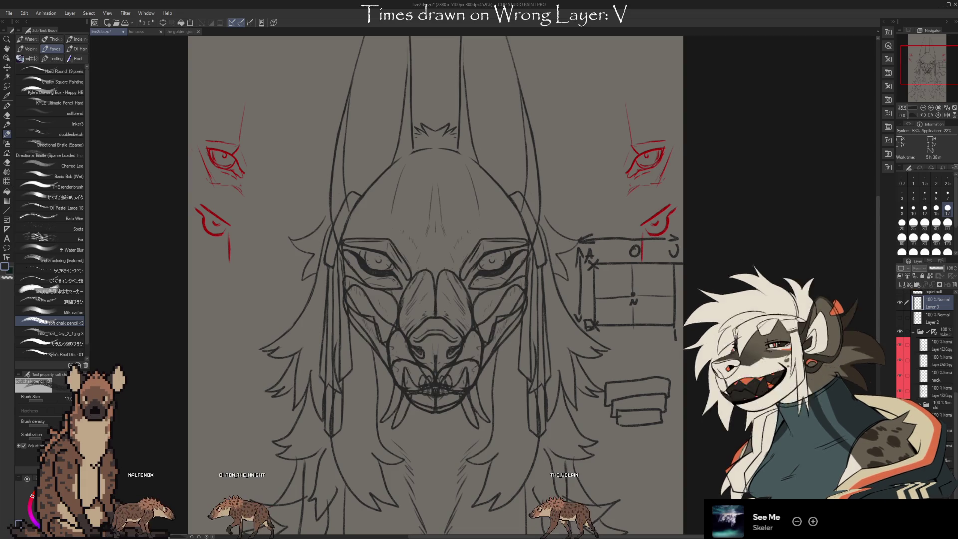
{"action": "left_click", "coordinate": [900, 332]}
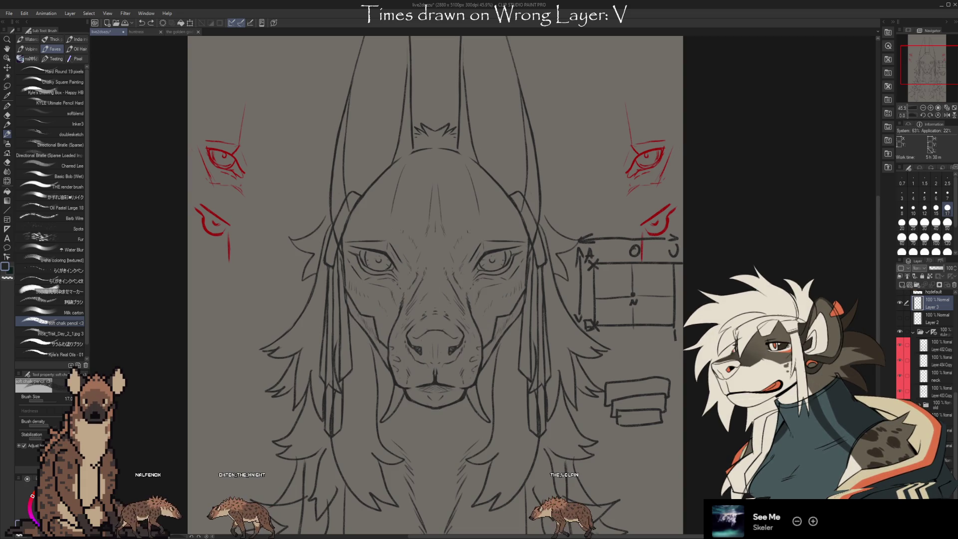
{"action": "left_click", "coordinate": [900, 331]}
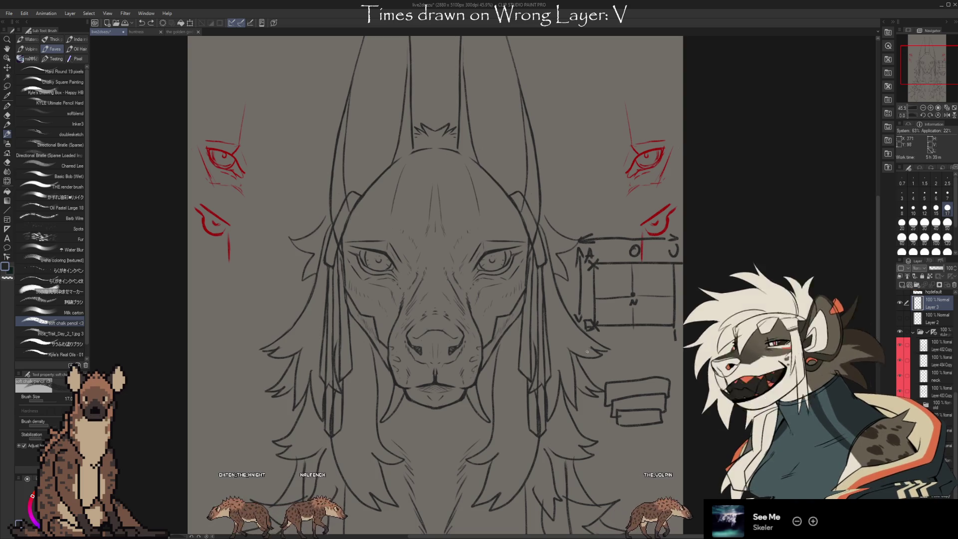
{"action": "left_click", "coordinate": [900, 332]}
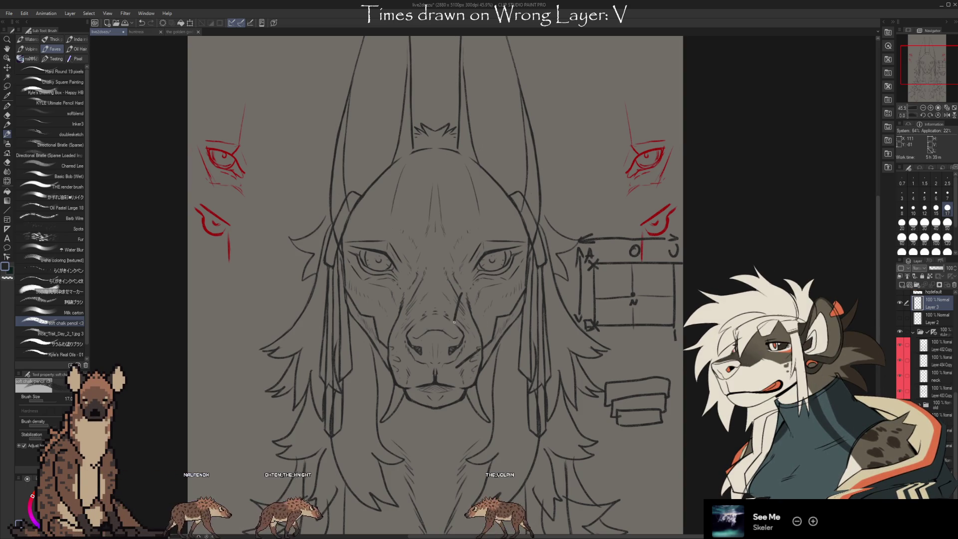
{"action": "left_click_drag", "start_coordinate": [455, 294], "coordinate": [468, 360]}
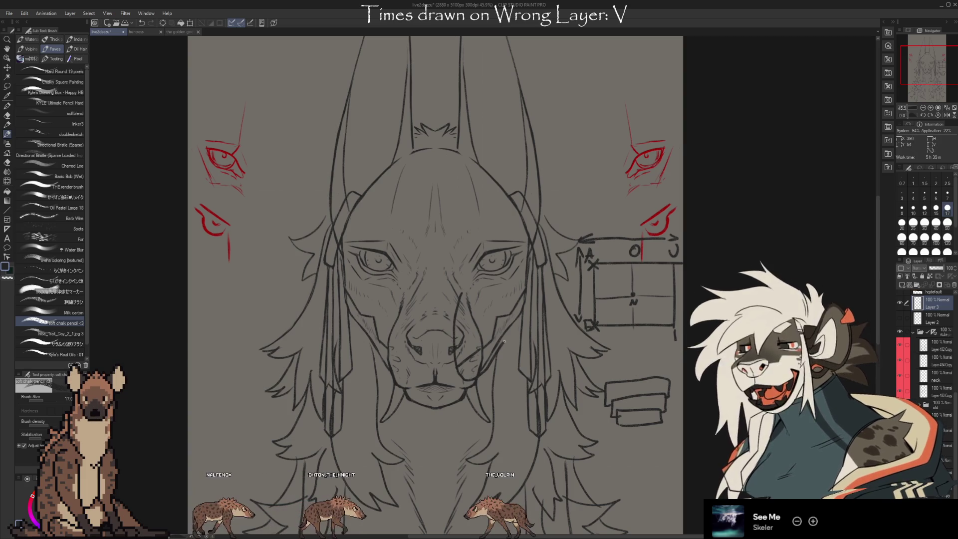
{"action": "left_click_drag", "start_coordinate": [468, 299], "coordinate": [487, 361]}
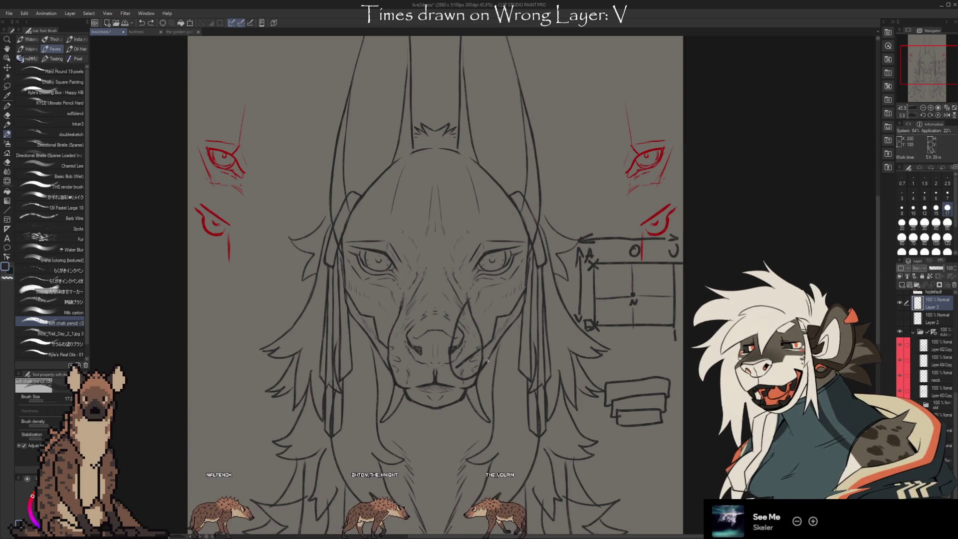
{"action": "left_click_drag", "start_coordinate": [521, 273], "coordinate": [487, 360]}
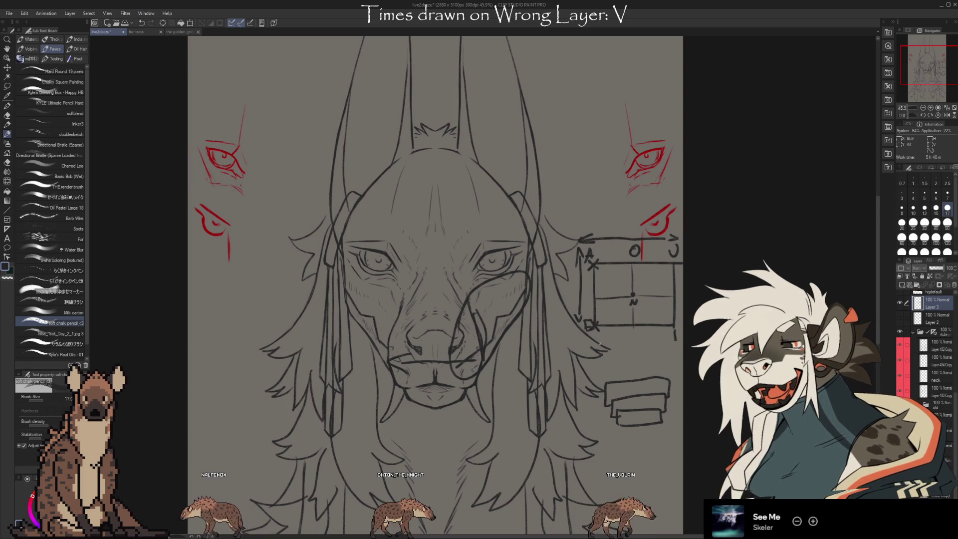
{"action": "key", "text": "ctrl+z"}
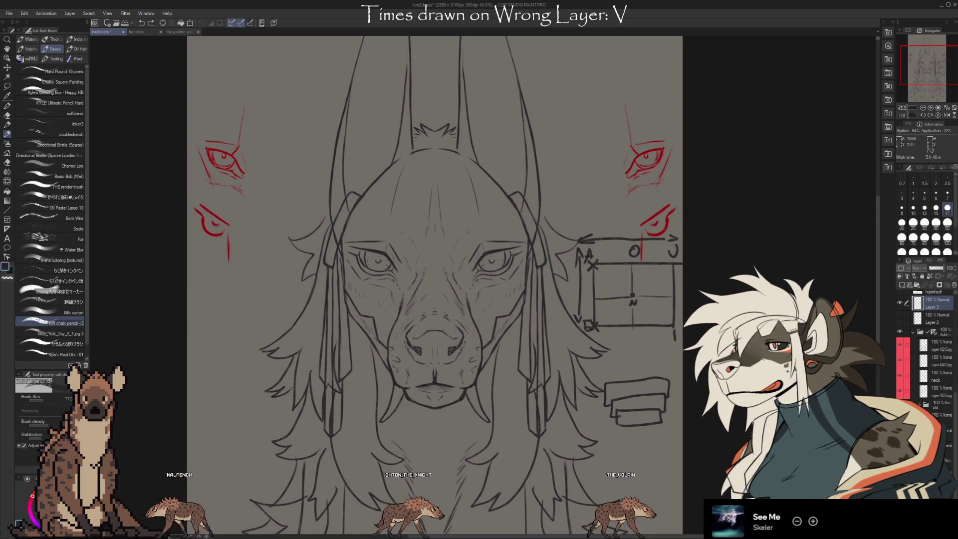
{"action": "left_click_drag", "start_coordinate": [605, 355], "coordinate": [589, 387]}
{"action": "left_click_drag", "start_coordinate": [598, 211], "coordinate": [589, 283]}
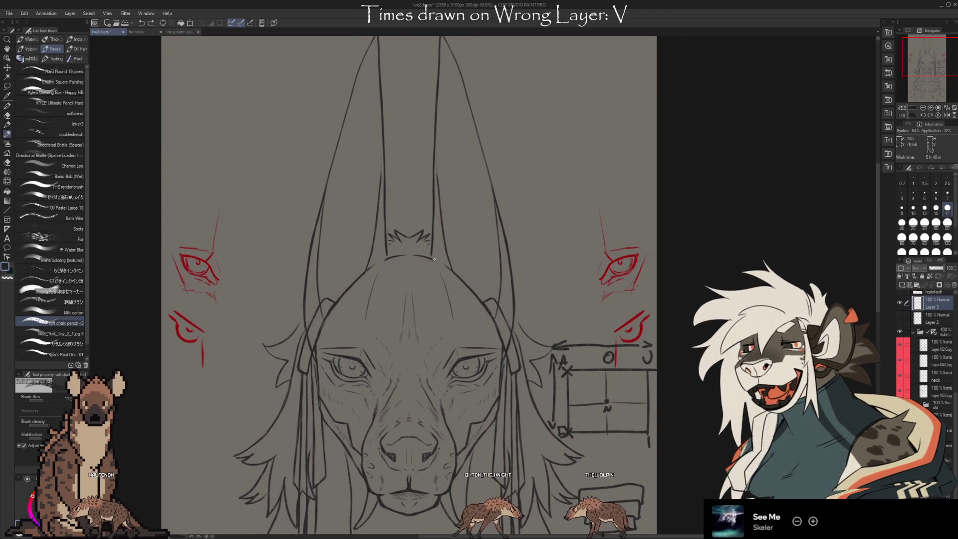
- Extend the centre line down the forehead and add a vertical stroke on the sketch
{"action": "left_click_drag", "start_coordinate": [433, 161], "coordinate": [487, 345]}
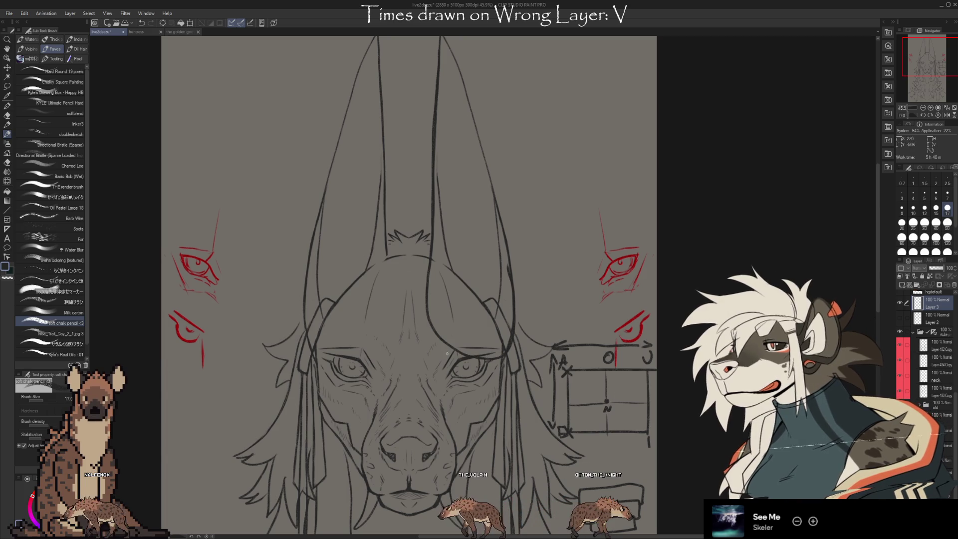
{"action": "left_click_drag", "start_coordinate": [534, 327], "coordinate": [535, 207]}
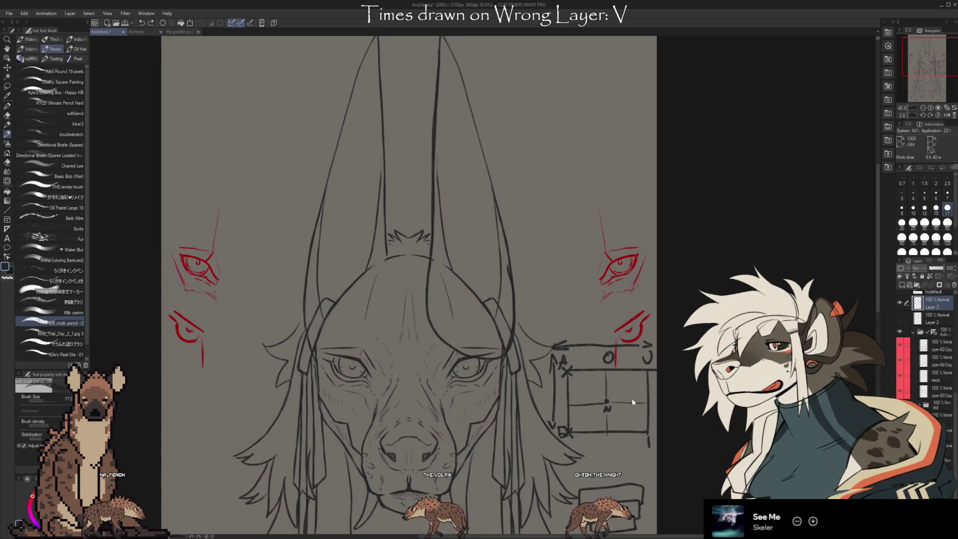
{"action": "left_click_drag", "start_coordinate": [632, 399], "coordinate": [645, 295]}
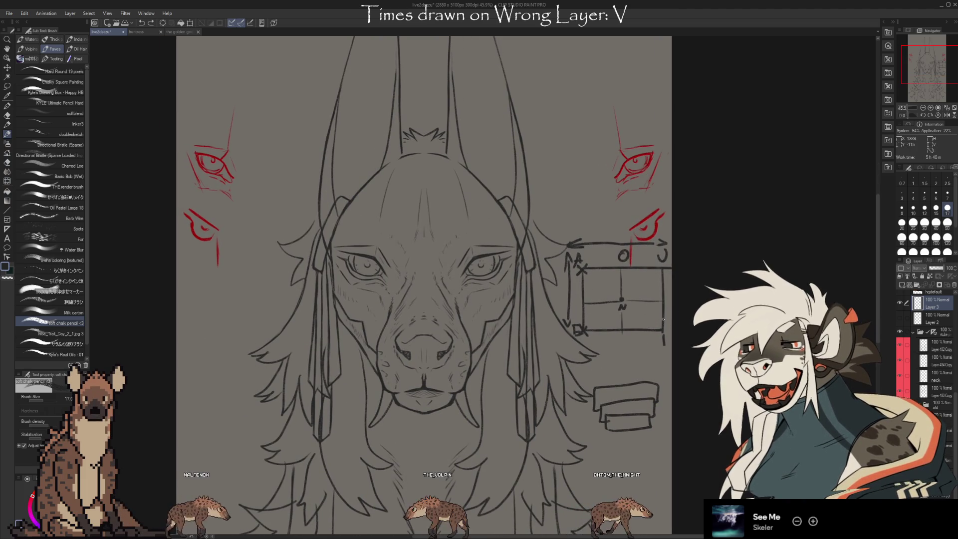
- Start the circle diagram beside the ears with a curved top stroke
{"action": "left_click_drag", "start_coordinate": [539, 302], "coordinate": [522, 314]}
{"action": "left_click_drag", "start_coordinate": [545, 73], "coordinate": [518, 127]}
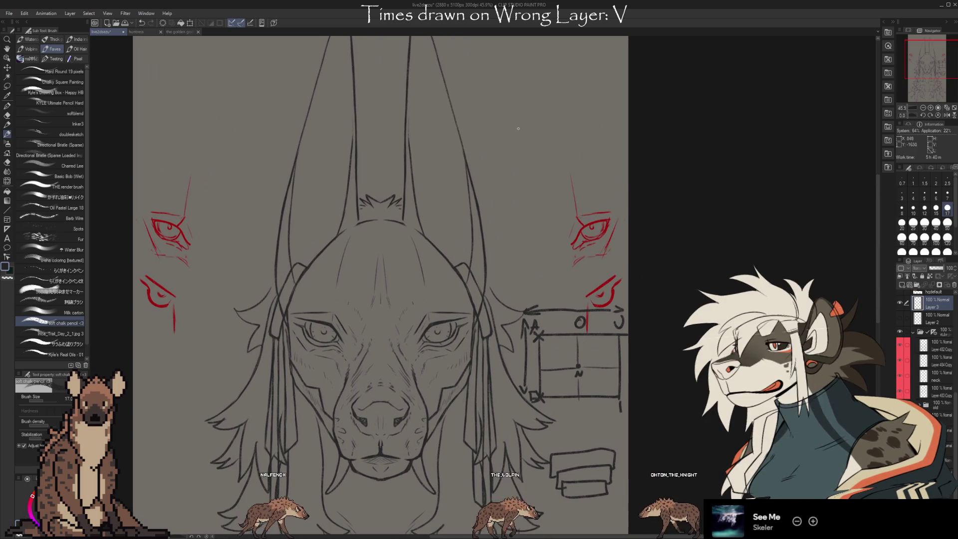
{"action": "left_click_drag", "start_coordinate": [561, 119], "coordinate": [561, 132]}
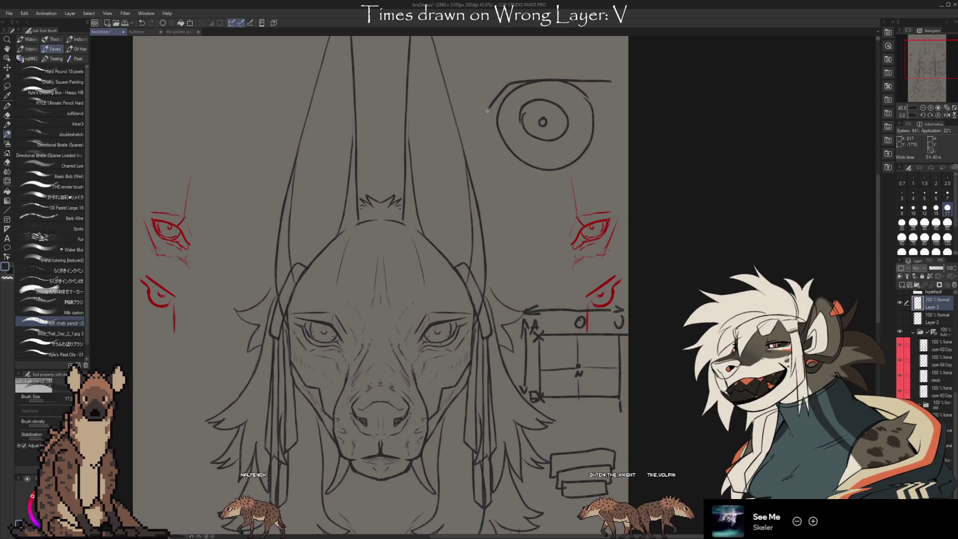
- Outline a trial eye with lid and brow lines around the circle diagram, then undo those strokes
{"action": "left_click_drag", "start_coordinate": [627, 120], "coordinate": [576, 166]}
{"action": "left_click_drag", "start_coordinate": [487, 160], "coordinate": [591, 168]}
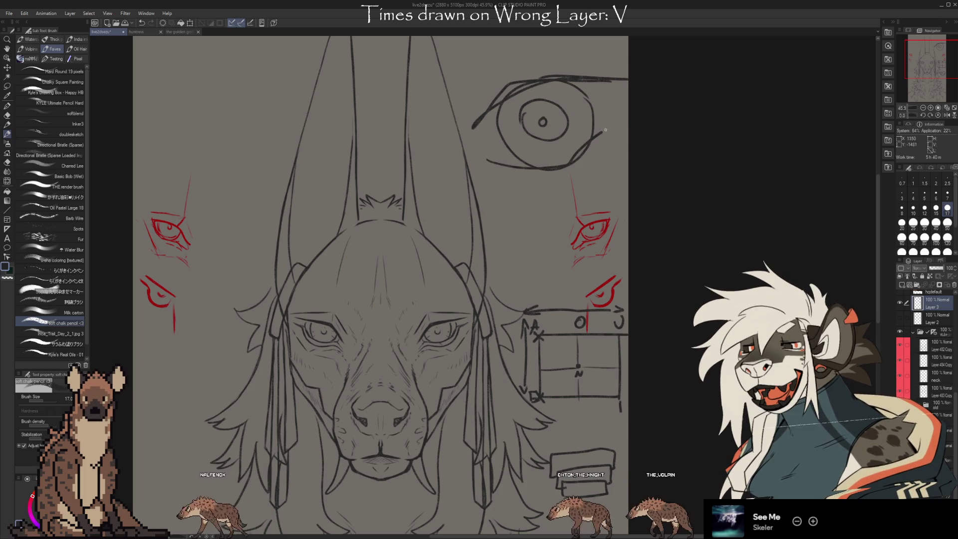
{"action": "left_click_drag", "start_coordinate": [524, 199], "coordinate": [627, 179]}
{"action": "left_click_drag", "start_coordinate": [628, 69], "coordinate": [516, 72]}
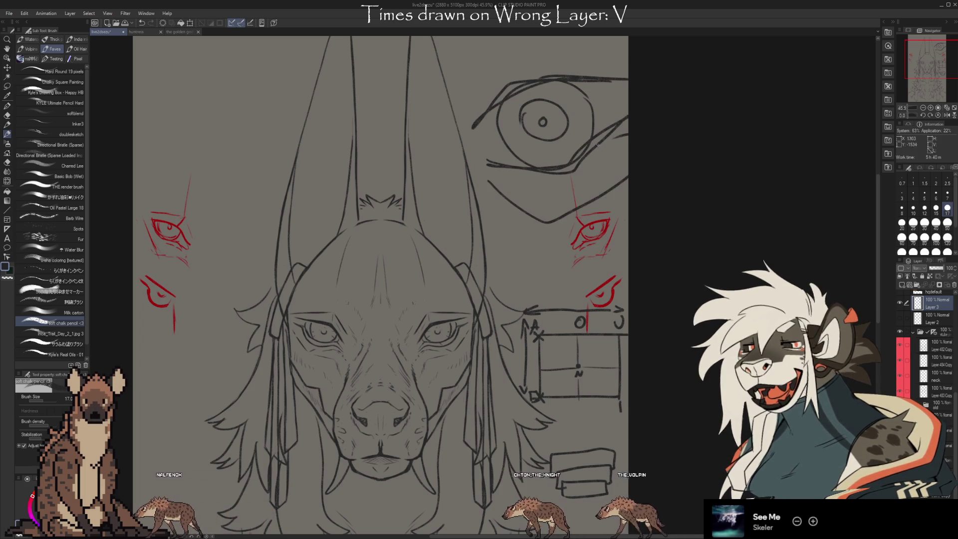
{"action": "left_click_drag", "start_coordinate": [454, 114], "coordinate": [627, 42]}
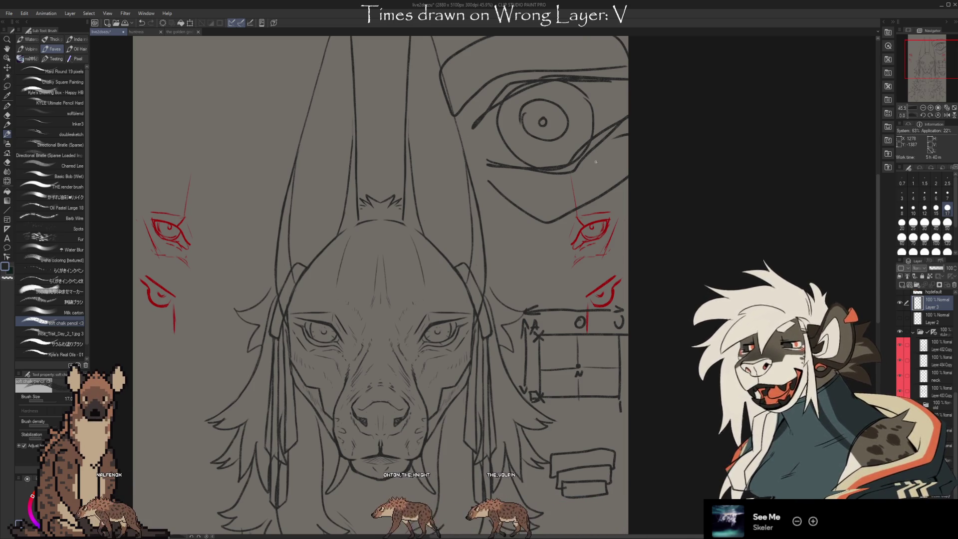
{"action": "key", "text": "ctrl+z"}
{"action": "key", "text": "ctrl+z"}
{"action": "key", "text": "ctrl+z"}
{"action": "key", "text": "ctrl+z"}
{"action": "key", "text": "ctrl+z"}
{"action": "key", "text": "ctrl+z"}
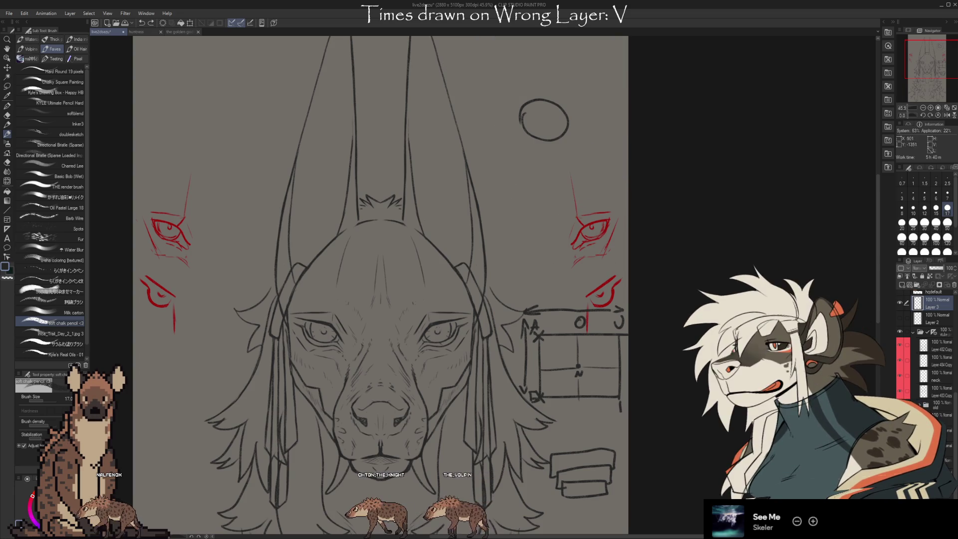
{"action": "key", "text": "ctrl+z"}
- Lasso the circle diagram and start a free transform on it (Ctrl+T)
{"action": "left_click_drag", "start_coordinate": [527, 304], "coordinate": [504, 240]}
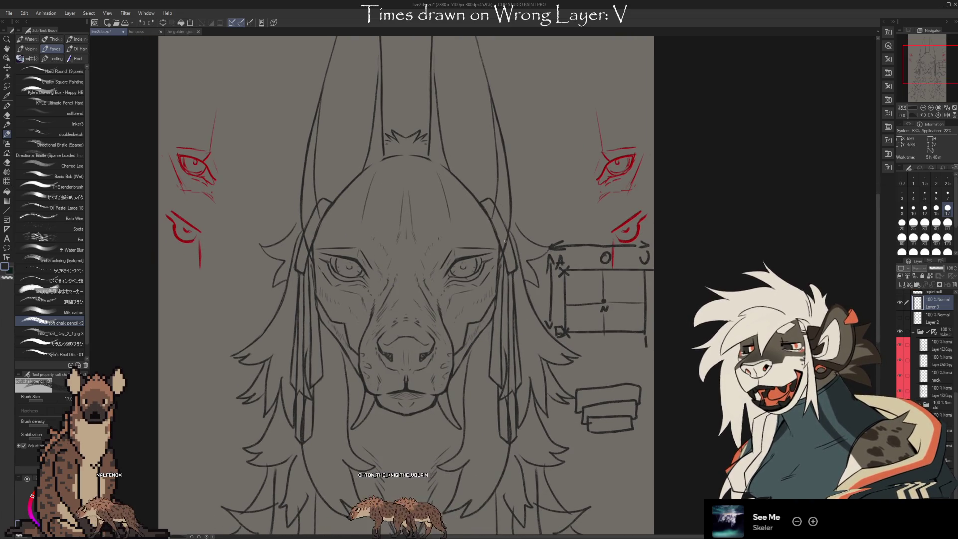
{"action": "scroll", "coordinate": [548, 375], "scroll_direction": "down", "scroll_amount": 1}
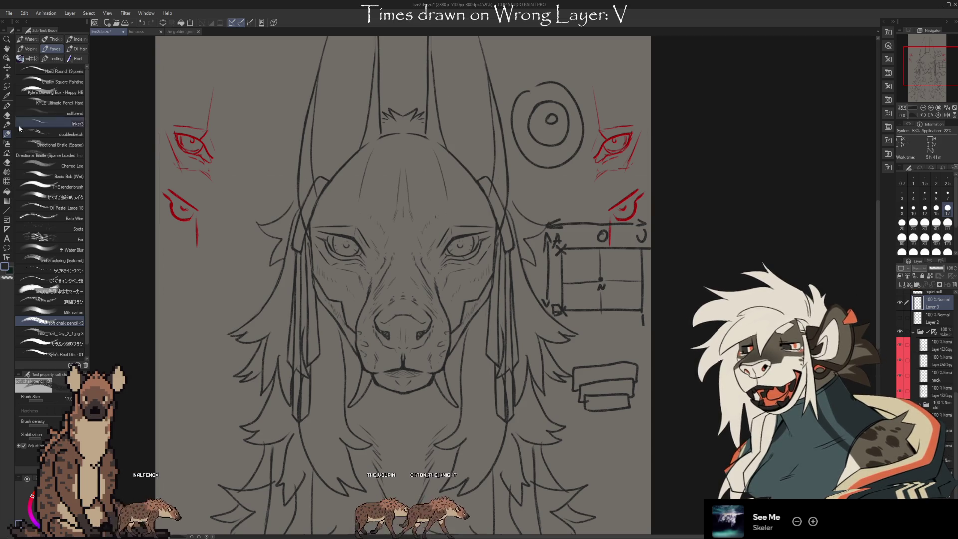
{"action": "key", "text": "m"}
{"action": "mouse_move", "coordinate": [521, 166]}
{"action": "left_mouse_down"}
{"action": "mouse_move", "coordinate": [508, 94]}
{"action": "mouse_move", "coordinate": [564, 168]}
{"action": "mouse_move", "coordinate": [468, 279]}
{"action": "mouse_move", "coordinate": [444, 286]}
{"action": "left_mouse_up"}
{"action": "key", "text": "ctrl+t"}
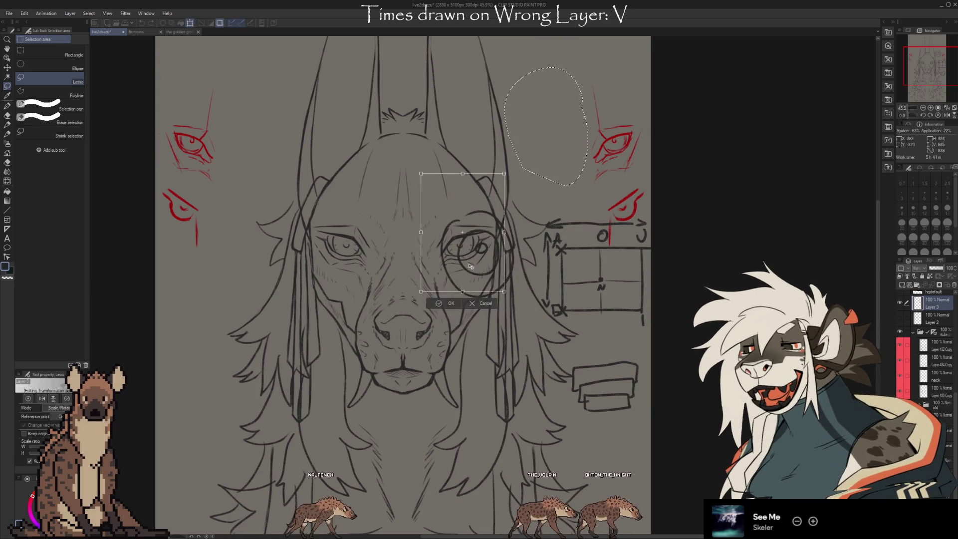
- Move the circle diagram back beside the ear, confirm, then erase it and clear the selection
{"action": "left_click_drag", "start_coordinate": [444, 286], "coordinate": [575, 135]}
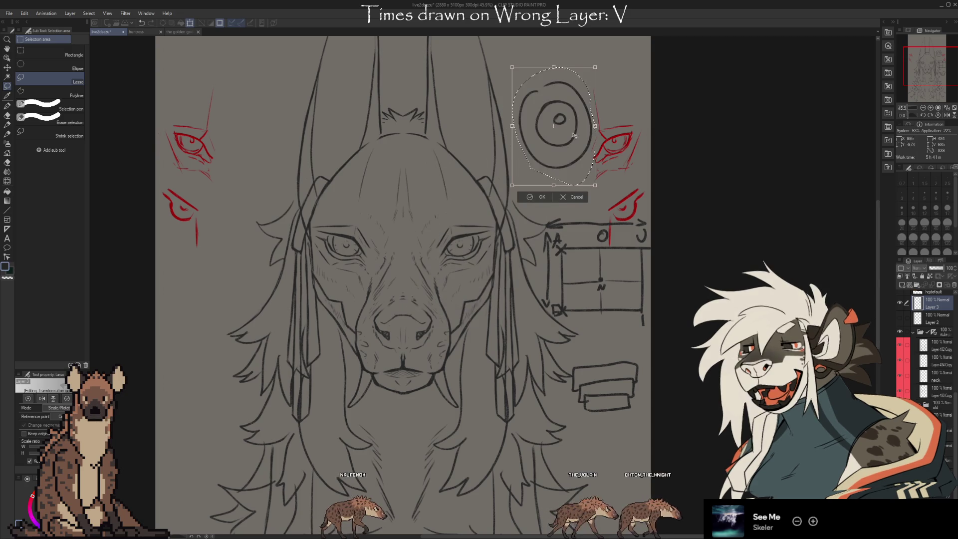
{"action": "key", "text": "Return"}
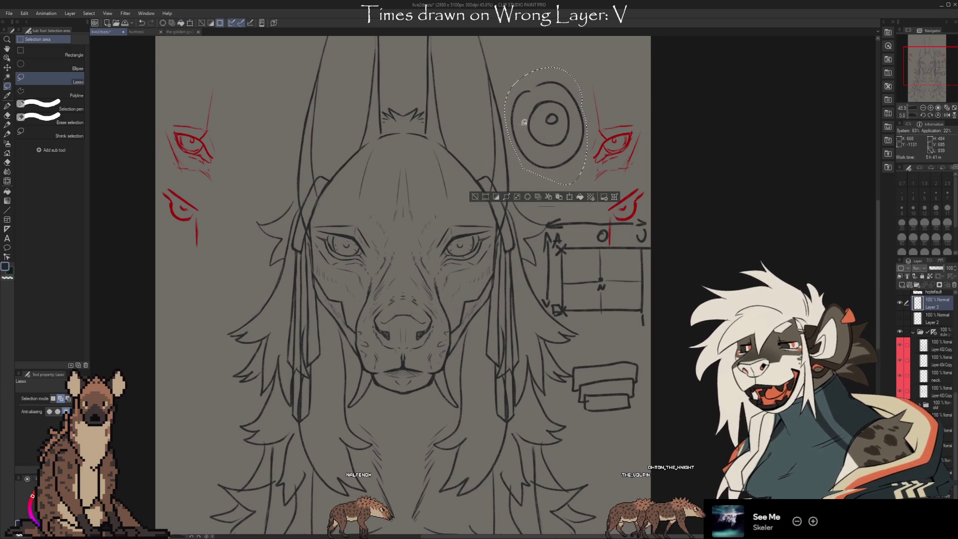
{"action": "key", "text": "ctrl+d"}
{"action": "key", "text": "Delete"}
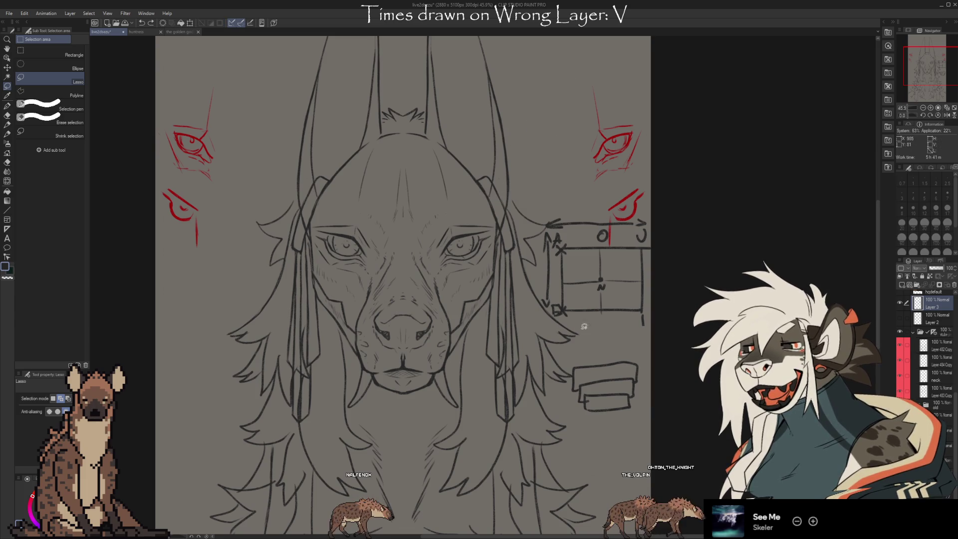
- Pan the canvas so the ears and the top of the page are in view
{"action": "left_click_drag", "start_coordinate": [683, 285], "coordinate": [702, 290]}
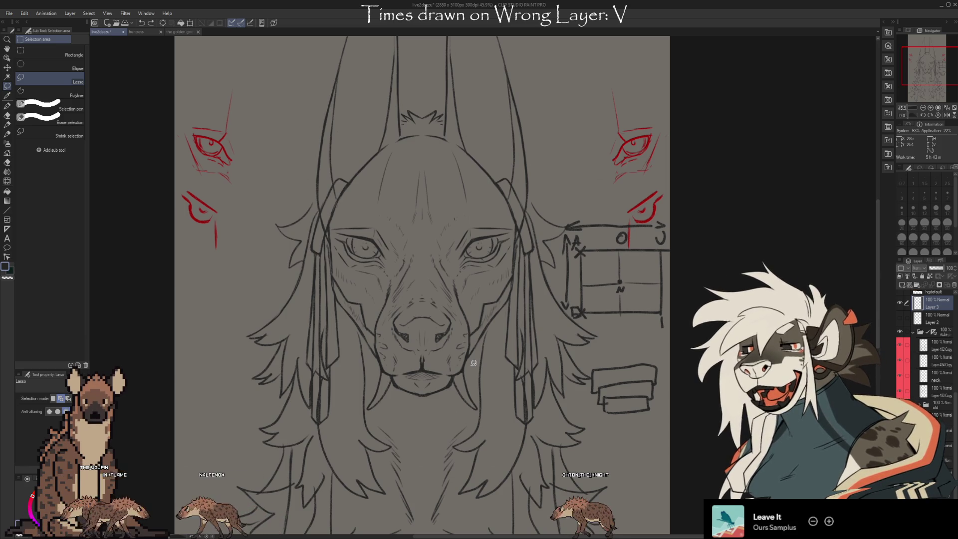
{"action": "mouse_move", "coordinate": [420, 285]}
{"action": "left_mouse_down"}
{"action": "mouse_move", "coordinate": [355, 485]}
{"action": "mouse_move", "coordinate": [345, 470]}
{"action": "left_mouse_up"}
{"action": "scroll", "coordinate": [929, 352], "scroll_direction": "down", "scroll_amount": 2}
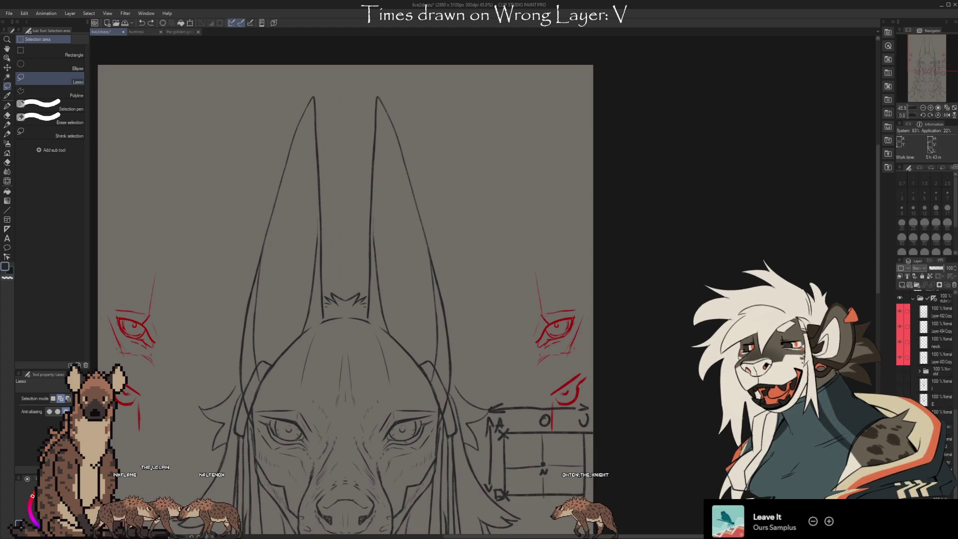
{"action": "scroll", "coordinate": [936, 360], "scroll_direction": "up", "scroll_amount": 3}
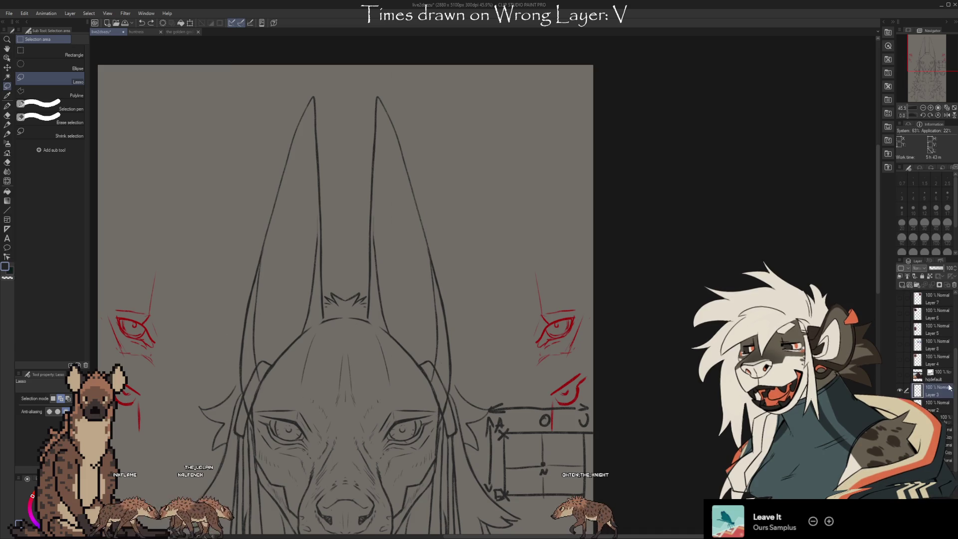
- With the brush, rough in the skull's top outline, front edge and snout curve right of the ears
{"action": "key", "text": "b"}
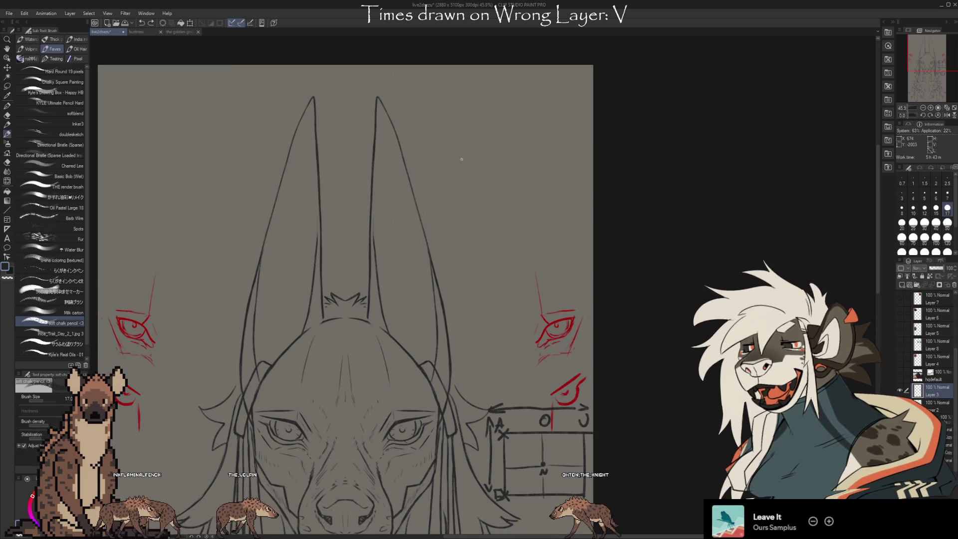
{"action": "left_click_drag", "start_coordinate": [540, 130], "coordinate": [496, 154]}
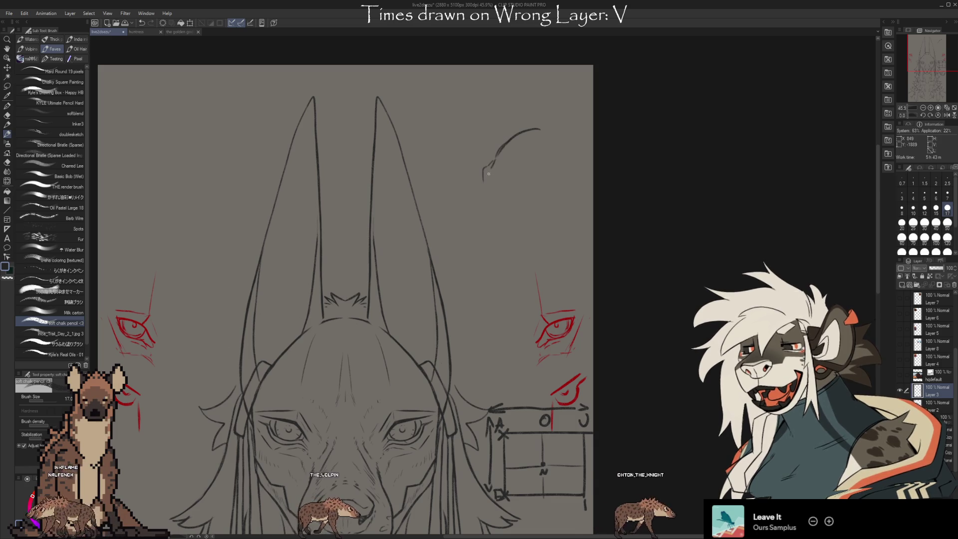
{"action": "left_click_drag", "start_coordinate": [495, 159], "coordinate": [497, 199]}
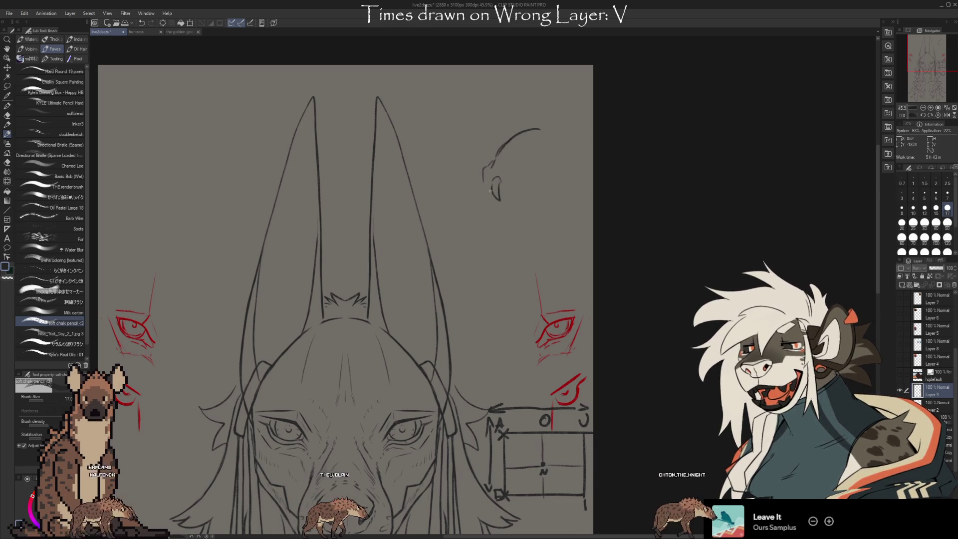
{"action": "left_click_drag", "start_coordinate": [490, 163], "coordinate": [492, 187]}
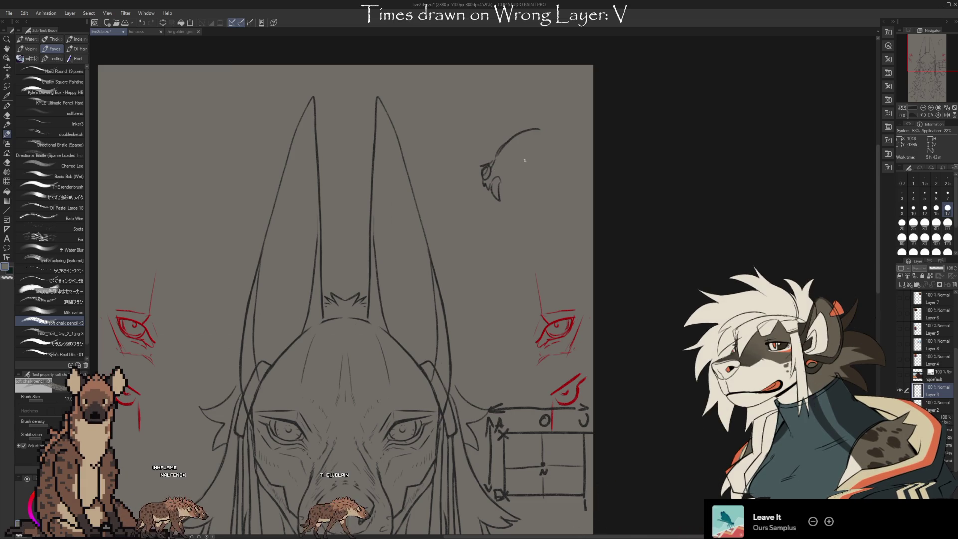
- Sample the dark line colour and add the skull's eye socket, lower edge and rear top outline
{"action": "key", "text": "i"}
{"action": "left_click", "coordinate": [498, 183], "text": "alt"}
{"action": "left_click_drag", "start_coordinate": [528, 157], "coordinate": [523, 169]}
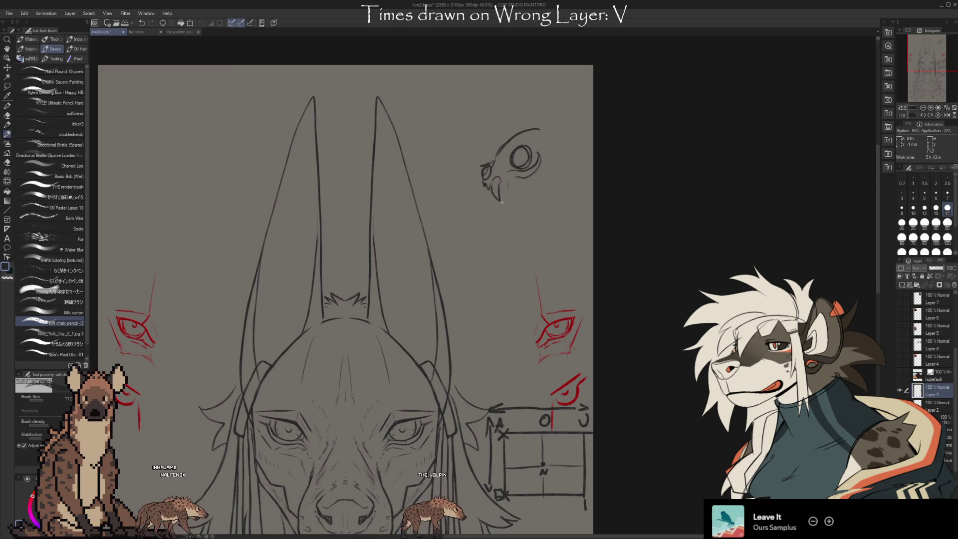
{"action": "mouse_move", "coordinate": [491, 199]}
{"action": "left_mouse_down"}
{"action": "mouse_move", "coordinate": [536, 196]}
{"action": "mouse_move", "coordinate": [551, 139]}
{"action": "left_mouse_up"}
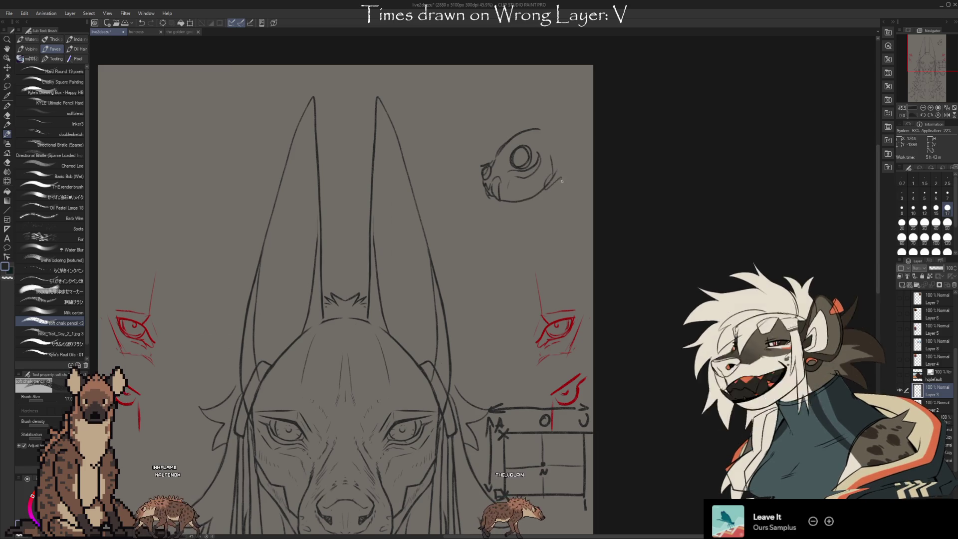
{"action": "mouse_move", "coordinate": [537, 128]}
{"action": "left_mouse_down"}
{"action": "mouse_move", "coordinate": [558, 127]}
{"action": "mouse_move", "coordinate": [558, 159]}
{"action": "left_mouse_up"}
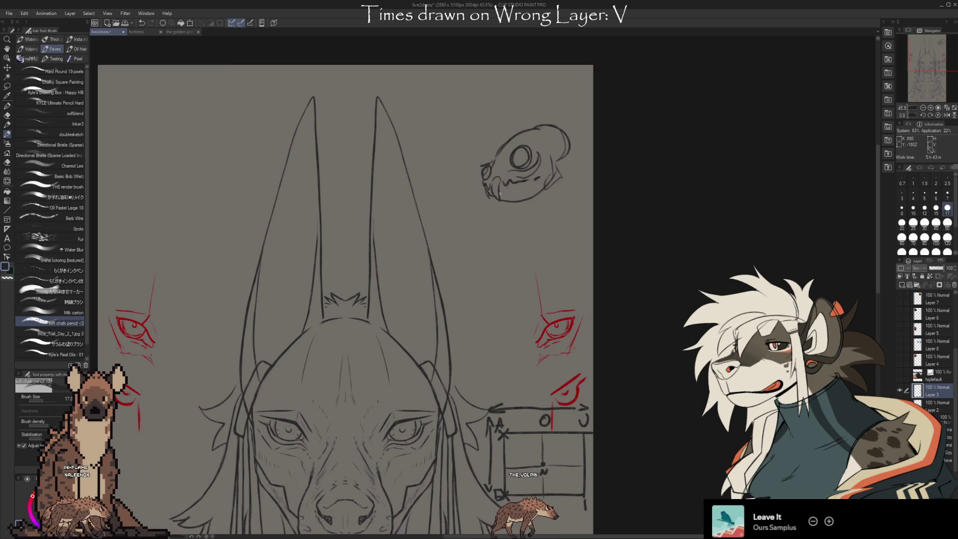
{"action": "scroll", "coordinate": [529, 198], "scroll_direction": "down", "scroll_amount": 1}
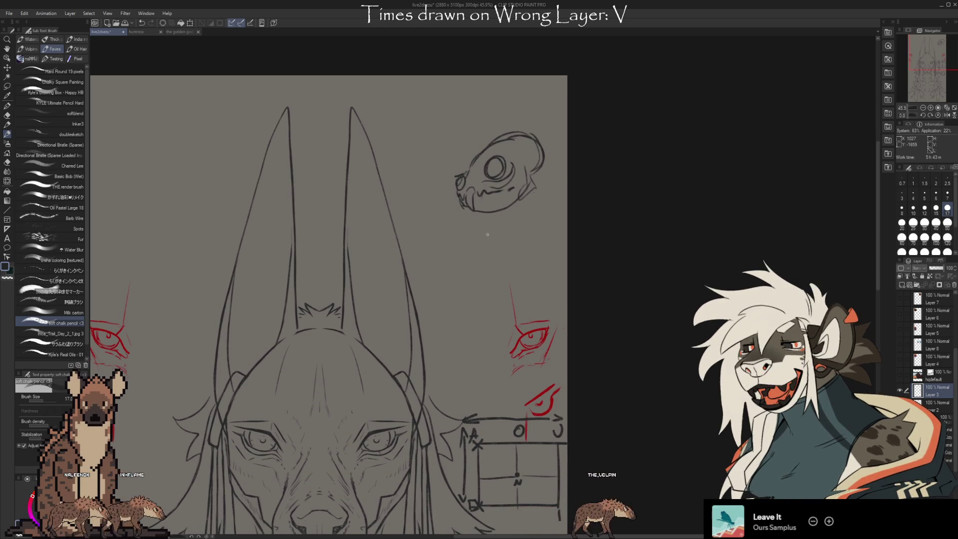
- Extend the lower skull's jawline and draw in its eye socket with a few short strokes
{"action": "mouse_move", "coordinate": [471, 237]}
{"action": "left_mouse_down"}
{"action": "mouse_move", "coordinate": [543, 211]}
{"action": "mouse_move", "coordinate": [550, 244]}
{"action": "left_mouse_up"}
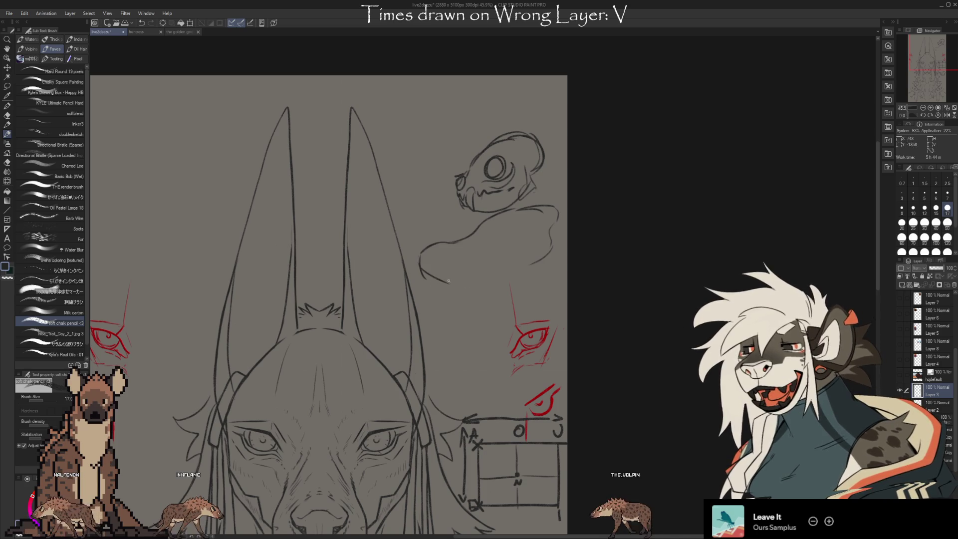
{"action": "left_click_drag", "start_coordinate": [495, 242], "coordinate": [521, 242]}
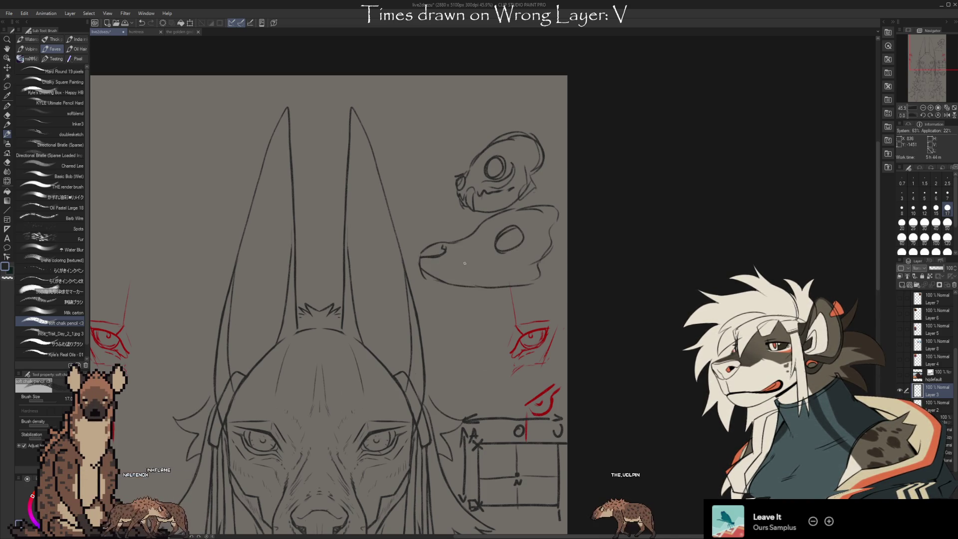
{"action": "left_click_drag", "start_coordinate": [453, 257], "coordinate": [448, 284]}
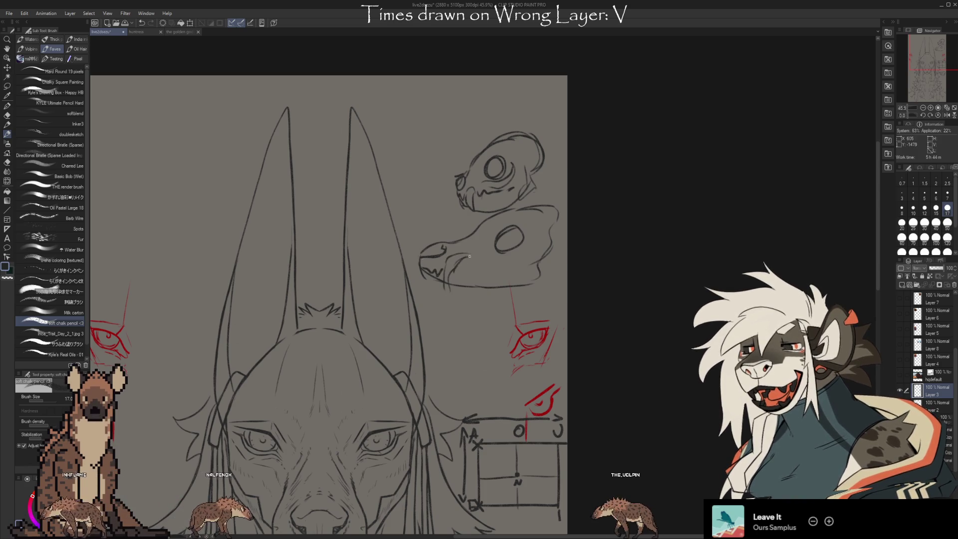
{"action": "left_click_drag", "start_coordinate": [498, 238], "coordinate": [533, 247]}
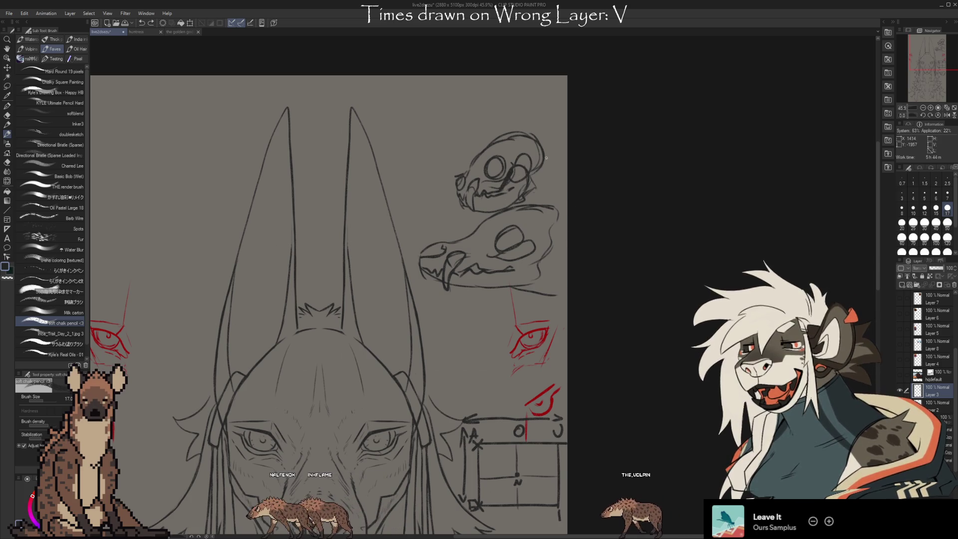
- Sketch a hat-like outline over the upper skull study, undoing one stray curve
{"action": "left_click_drag", "start_coordinate": [546, 158], "coordinate": [612, 168]}
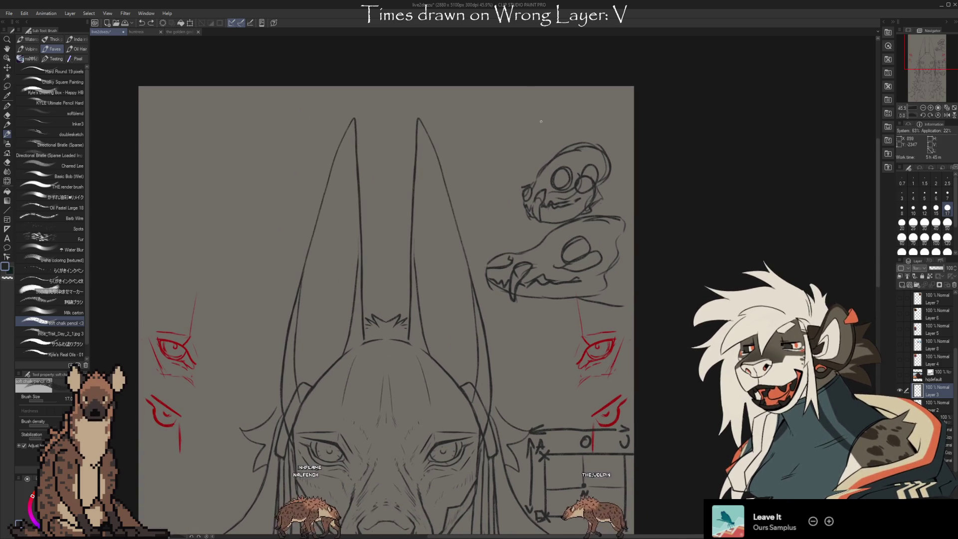
{"action": "mouse_move", "coordinate": [566, 106]}
{"action": "left_mouse_down"}
{"action": "mouse_move", "coordinate": [481, 142]}
{"action": "mouse_move", "coordinate": [572, 106]}
{"action": "left_mouse_up"}
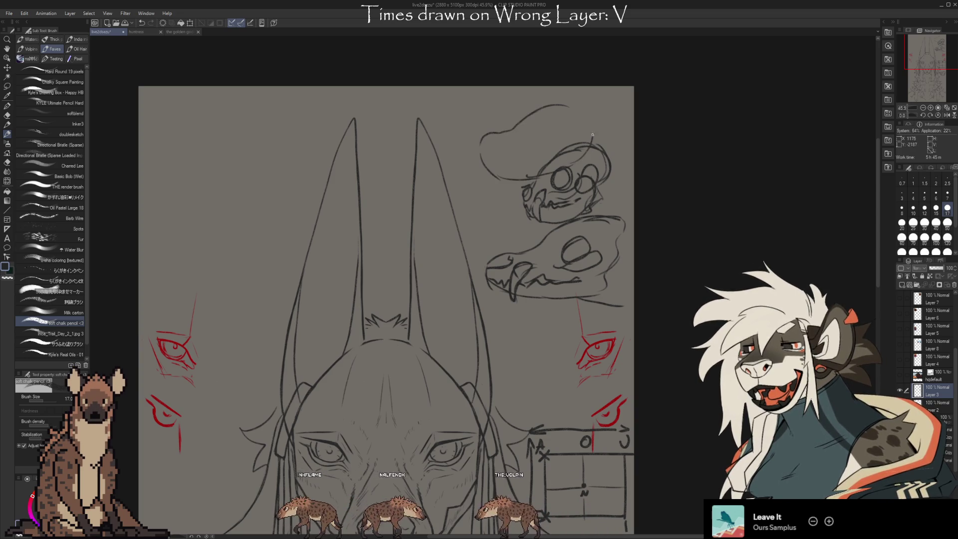
{"action": "key", "text": "ctrl+z"}
{"action": "left_click_drag", "start_coordinate": [534, 126], "coordinate": [570, 124]}
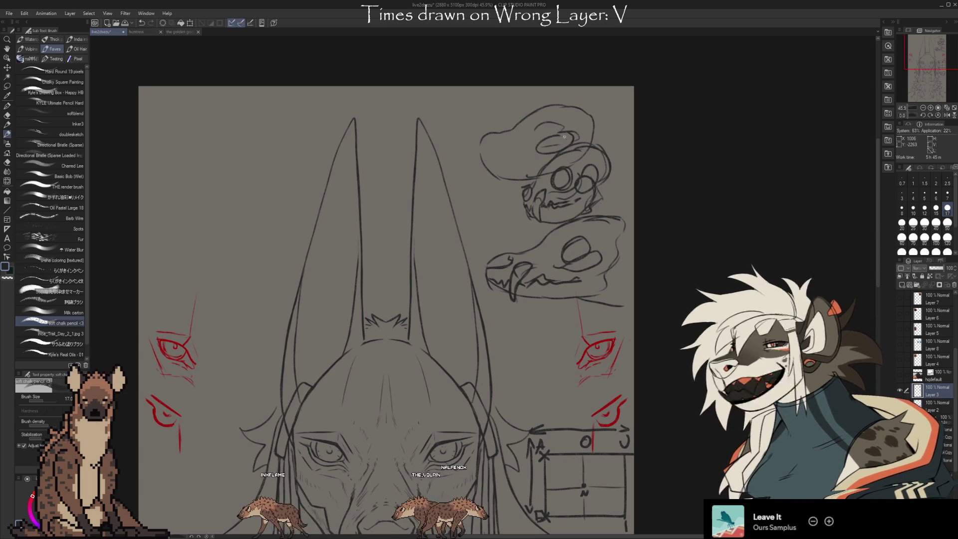
{"action": "mouse_move", "coordinate": [564, 143]}
{"action": "left_mouse_down"}
{"action": "mouse_move", "coordinate": [599, 111]}
{"action": "mouse_move", "coordinate": [576, 144]}
{"action": "left_mouse_up"}
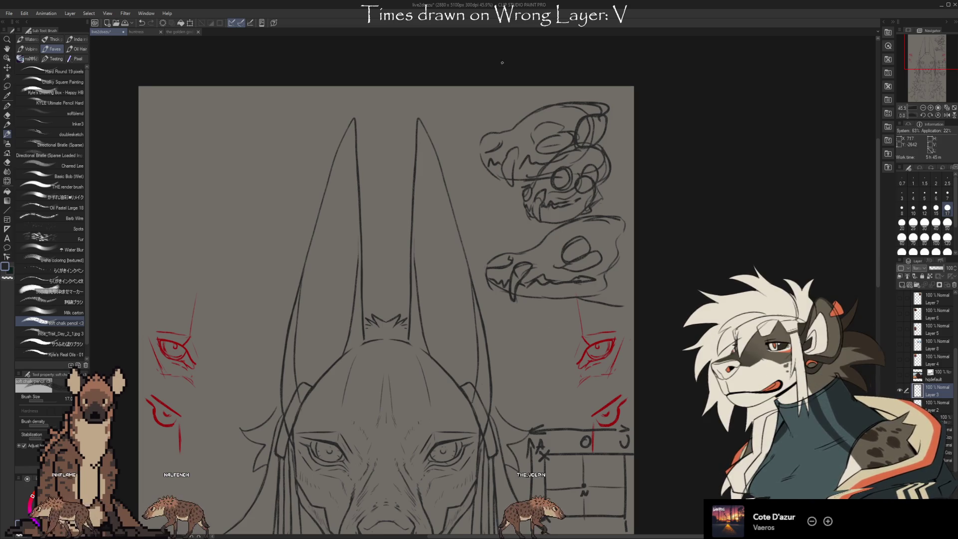
{"action": "key", "text": "e"}
- Enlarge the eraser and wipe out both the lower and upper skull sketches
{"action": "key", "text": "bracketright"}
{"action": "key", "text": "bracketright"}
{"action": "key", "text": "bracketright"}
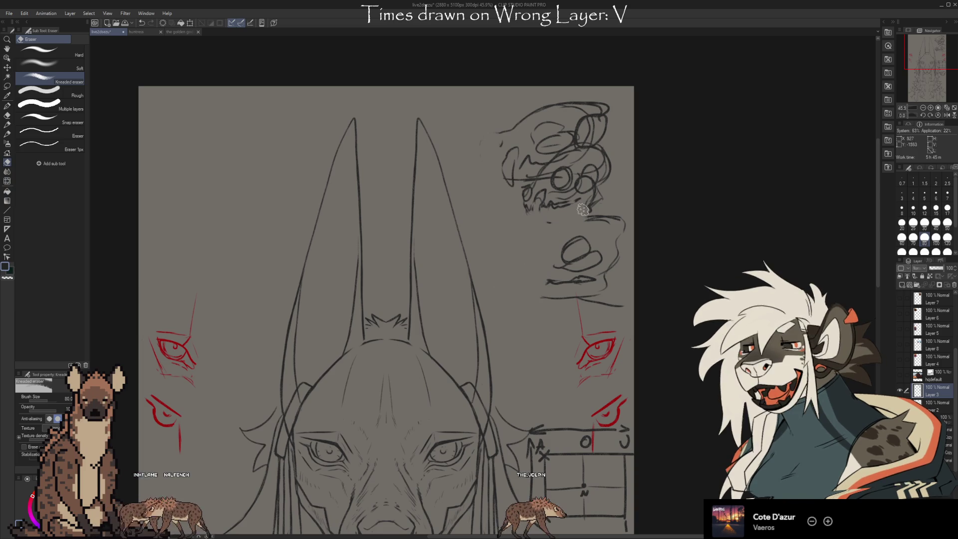
{"action": "left_click_drag", "start_coordinate": [503, 225], "coordinate": [605, 312]}
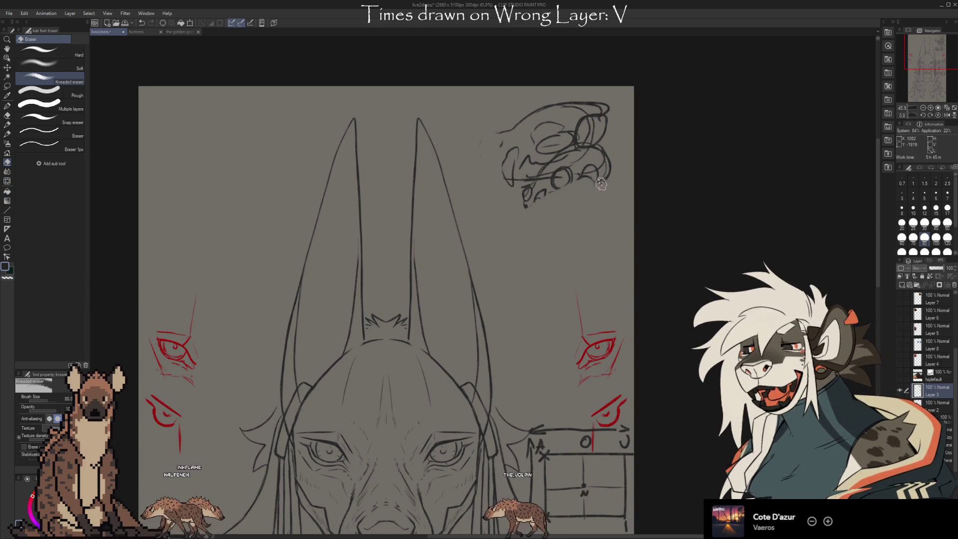
{"action": "mouse_move", "coordinate": [619, 143]}
{"action": "left_mouse_down"}
{"action": "mouse_move", "coordinate": [571, 133]}
{"action": "mouse_move", "coordinate": [593, 101]}
{"action": "mouse_move", "coordinate": [502, 138]}
{"action": "left_mouse_up"}
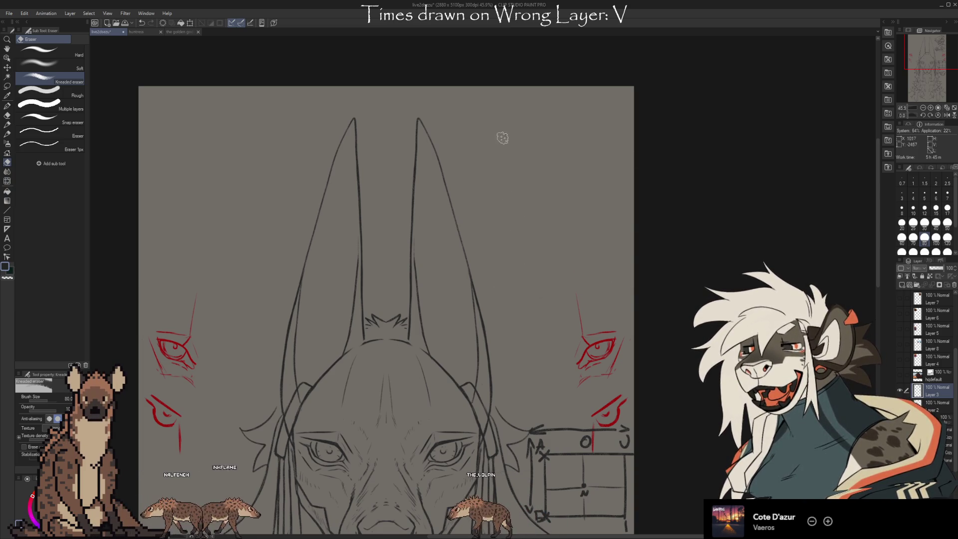
{"action": "scroll", "coordinate": [678, 255], "scroll_direction": "down", "scroll_amount": 3}
{"action": "scroll", "coordinate": [611, 365], "scroll_direction": "down", "scroll_amount": 1}
{"action": "scroll", "coordinate": [611, 364], "scroll_direction": "down", "scroll_amount": 1}
{"action": "scroll", "coordinate": [644, 359], "scroll_direction": "down", "scroll_amount": 1}
{"action": "scroll", "coordinate": [629, 340], "scroll_direction": "down", "scroll_amount": 1}
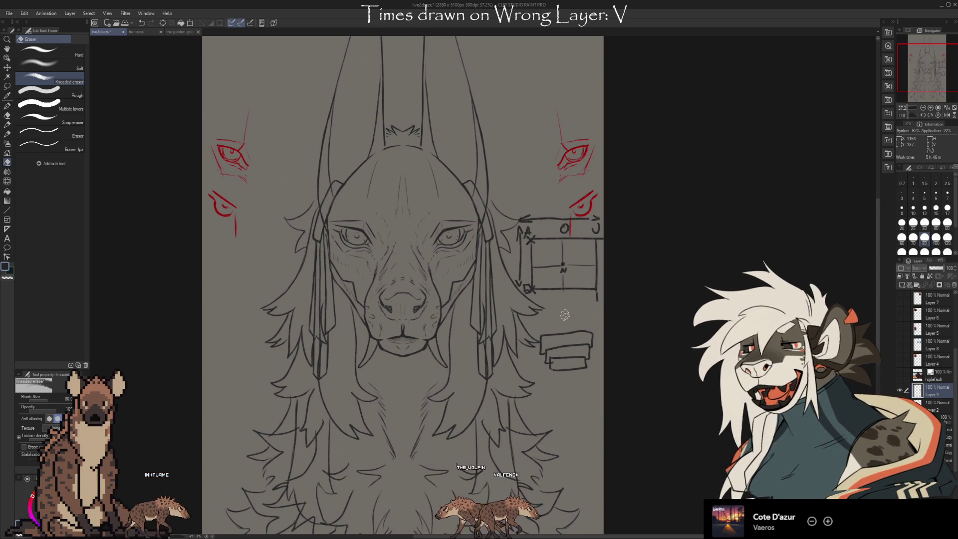
- With the pencil, sketch a bone with knobbed ends and extra shaft lines at the top right
{"action": "mouse_move", "coordinate": [641, 274]}
{"action": "left_mouse_down"}
{"action": "mouse_move", "coordinate": [635, 348]}
{"action": "mouse_move", "coordinate": [690, 327]}
{"action": "left_mouse_up"}
{"action": "key", "text": "b"}
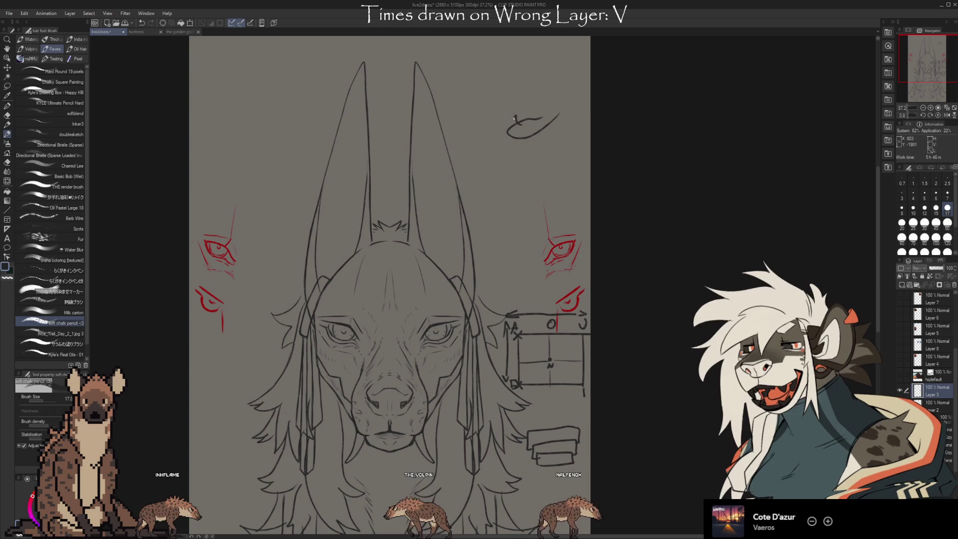
{"action": "left_click_drag", "start_coordinate": [558, 107], "coordinate": [542, 133]}
{"action": "mouse_move", "coordinate": [560, 166]}
{"action": "left_mouse_down"}
{"action": "mouse_move", "coordinate": [495, 195]}
{"action": "mouse_move", "coordinate": [573, 170]}
{"action": "left_mouse_up"}
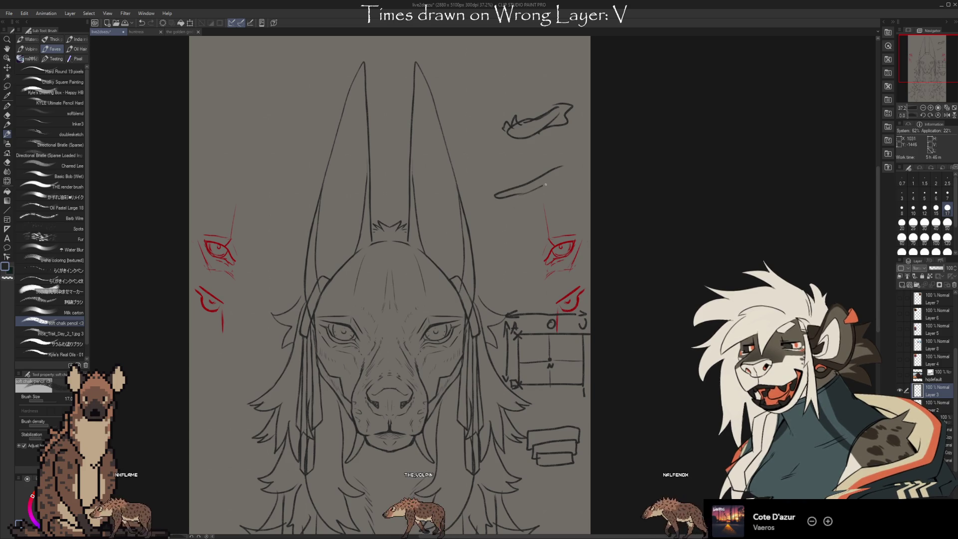
{"action": "left_click_drag", "start_coordinate": [500, 192], "coordinate": [494, 204]}
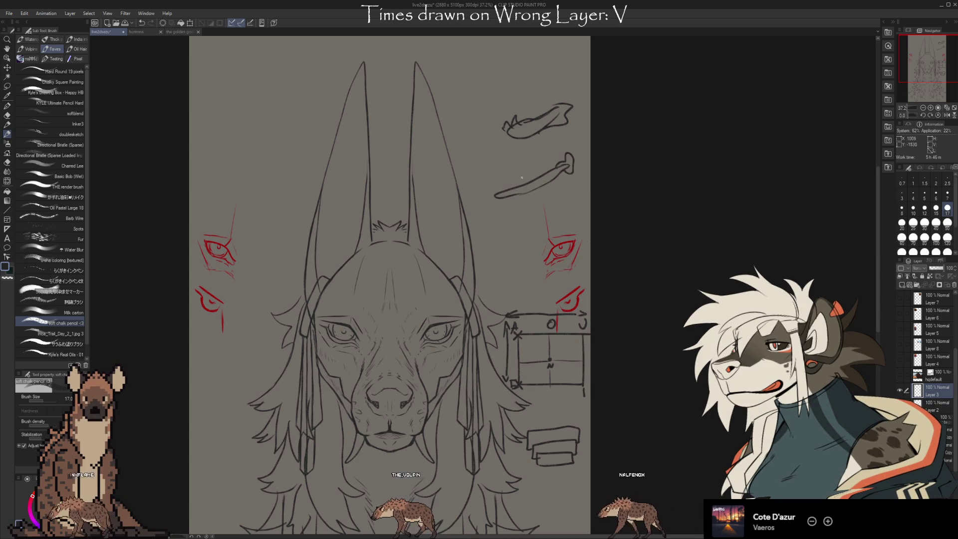
{"action": "left_click_drag", "start_coordinate": [570, 163], "coordinate": [578, 195]}
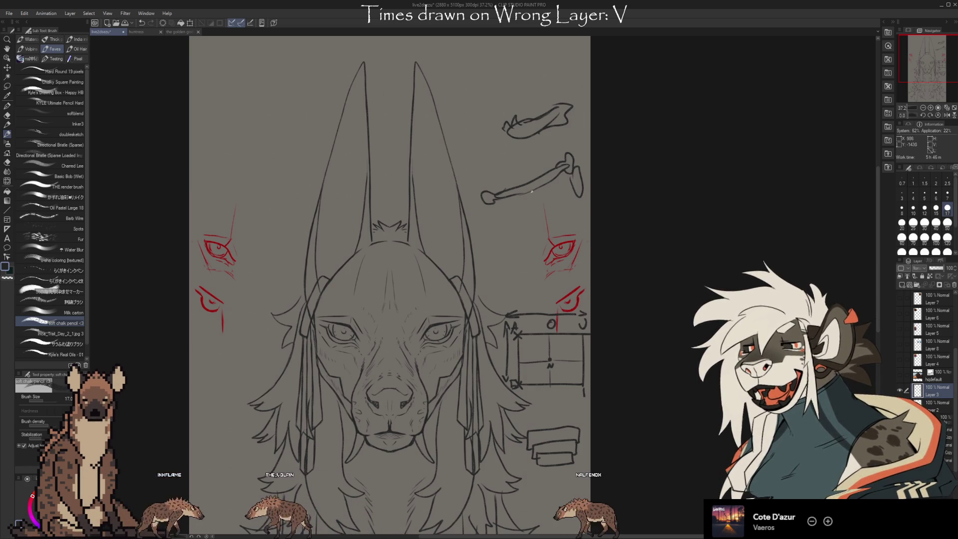
{"action": "left_click_drag", "start_coordinate": [498, 193], "coordinate": [573, 170]}
{"action": "left_click_drag", "start_coordinate": [517, 186], "coordinate": [566, 171]}
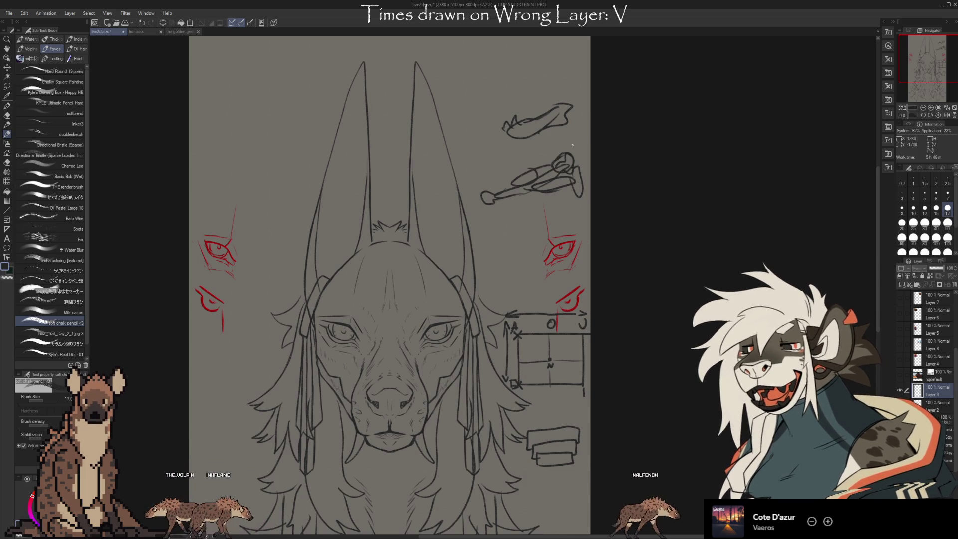
- Add a long curve left of the bone and a curved stroke beneath it
{"action": "left_click_drag", "start_coordinate": [474, 153], "coordinate": [502, 237]}
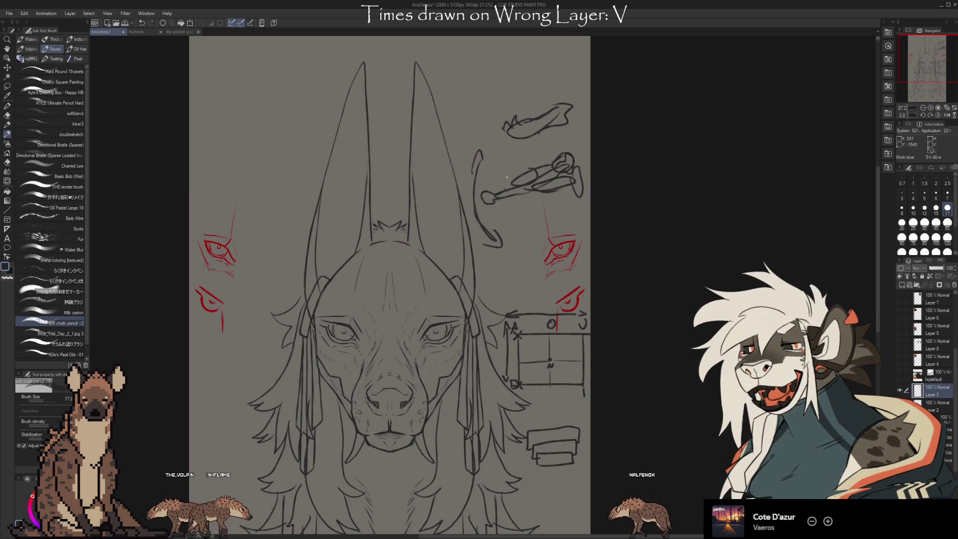
{"action": "left_click_drag", "start_coordinate": [464, 193], "coordinate": [521, 216]}
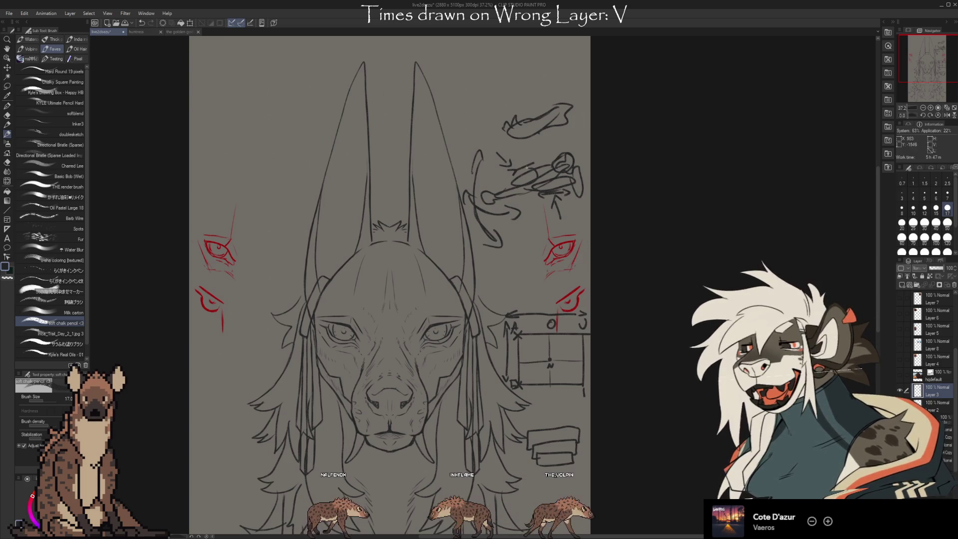
- Sketch a looped oval study above the top-right shapes, then undo those strokes
{"action": "key", "text": "e"}
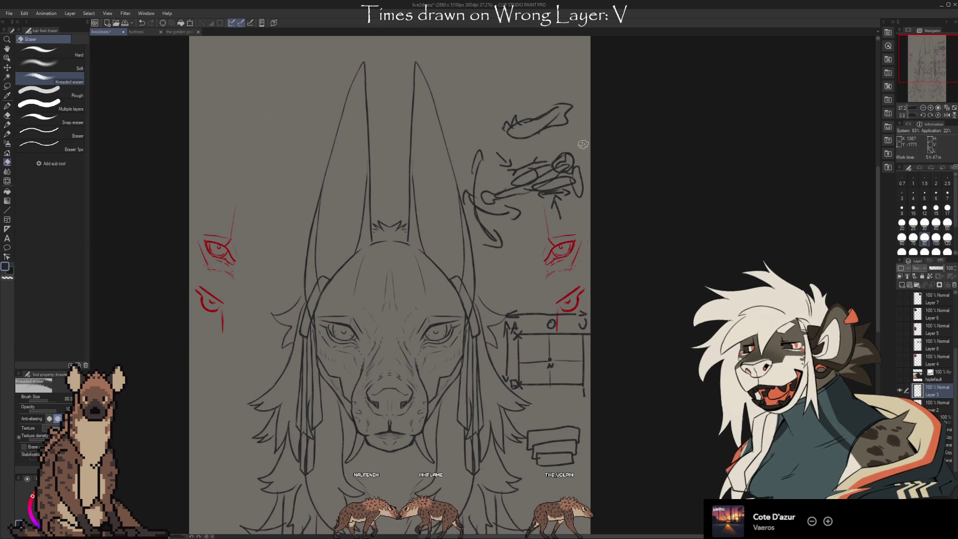
{"action": "left_click_drag", "start_coordinate": [544, 117], "coordinate": [550, 182]}
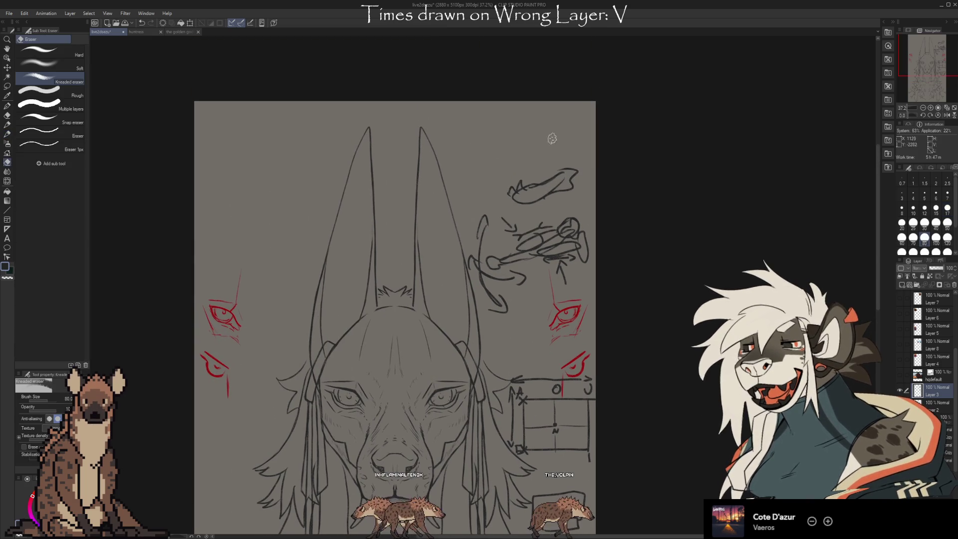
{"action": "key", "text": "b"}
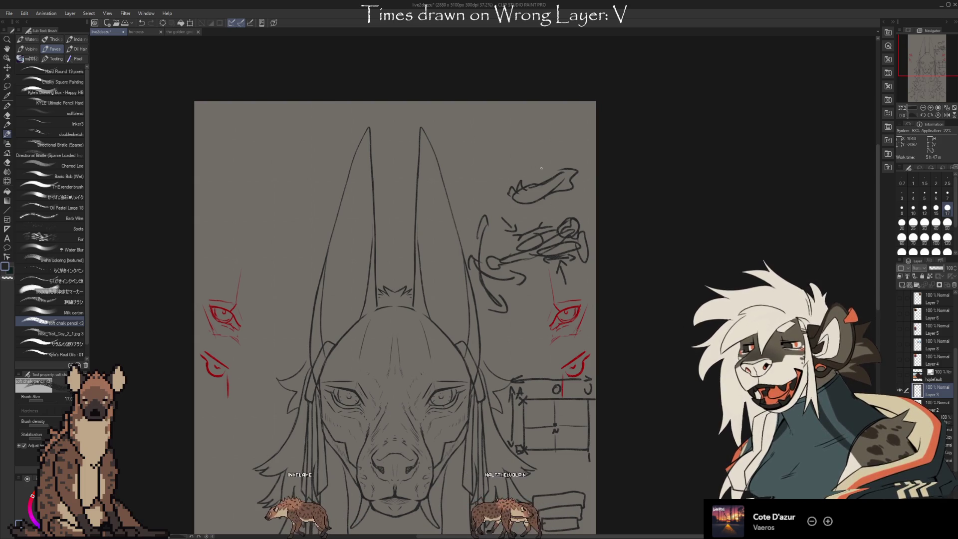
{"action": "left_click_drag", "start_coordinate": [570, 138], "coordinate": [567, 138]}
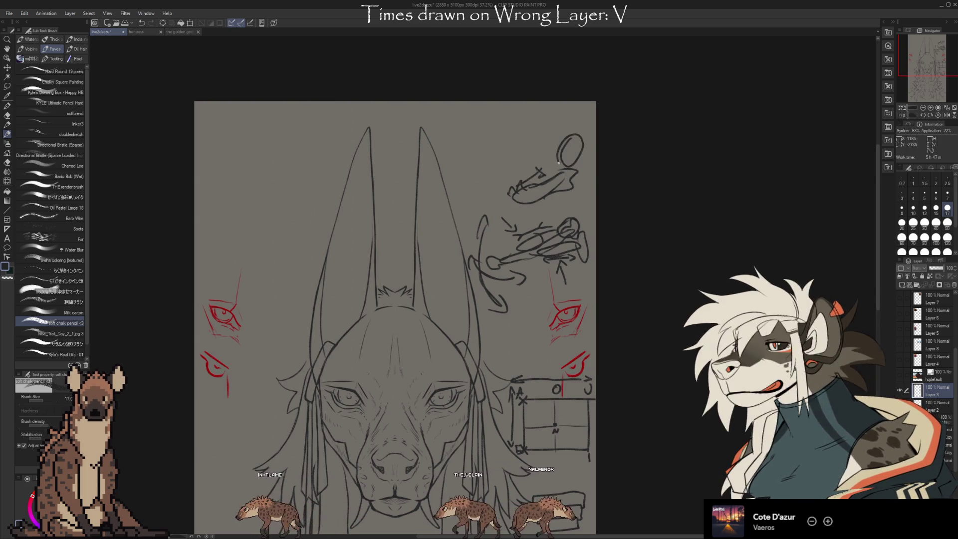
{"action": "left_click_drag", "start_coordinate": [571, 193], "coordinate": [594, 205]}
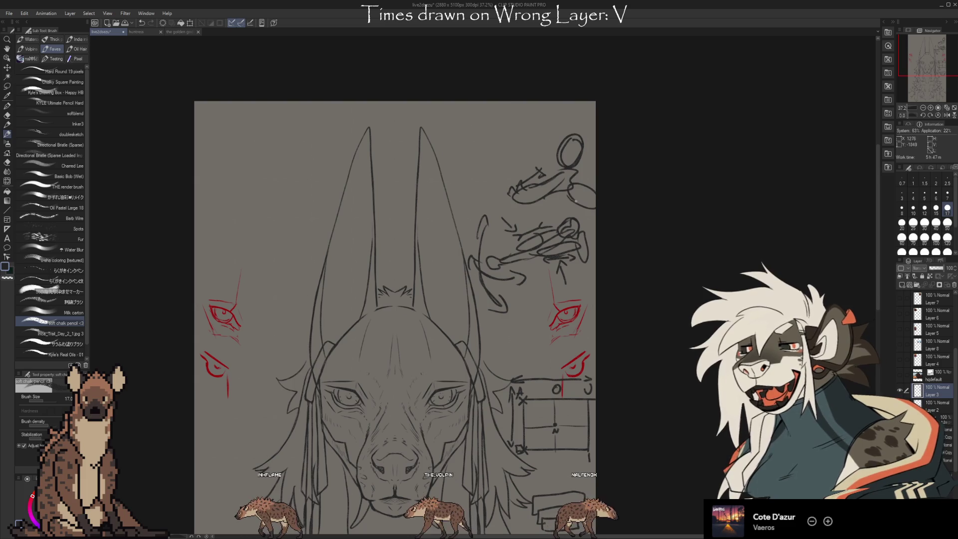
{"action": "left_click_drag", "start_coordinate": [549, 161], "coordinate": [563, 130]}
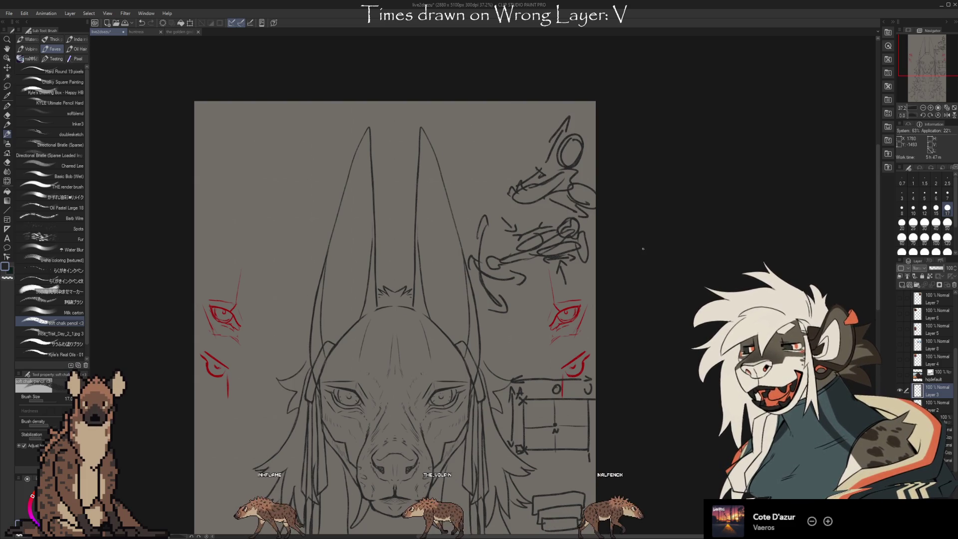
{"action": "left_click_drag", "start_coordinate": [558, 139], "coordinate": [592, 149]}
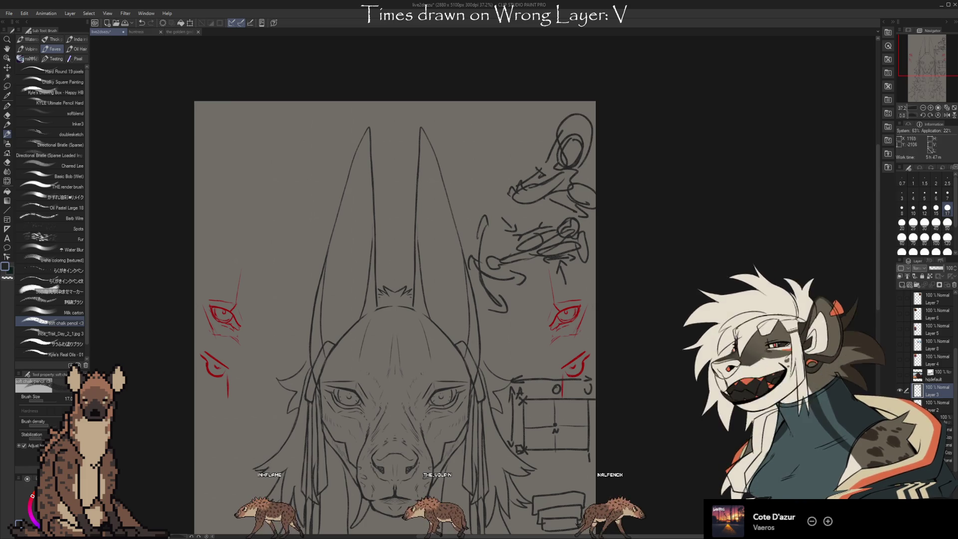
{"action": "left_click_drag", "start_coordinate": [509, 199], "coordinate": [494, 172]}
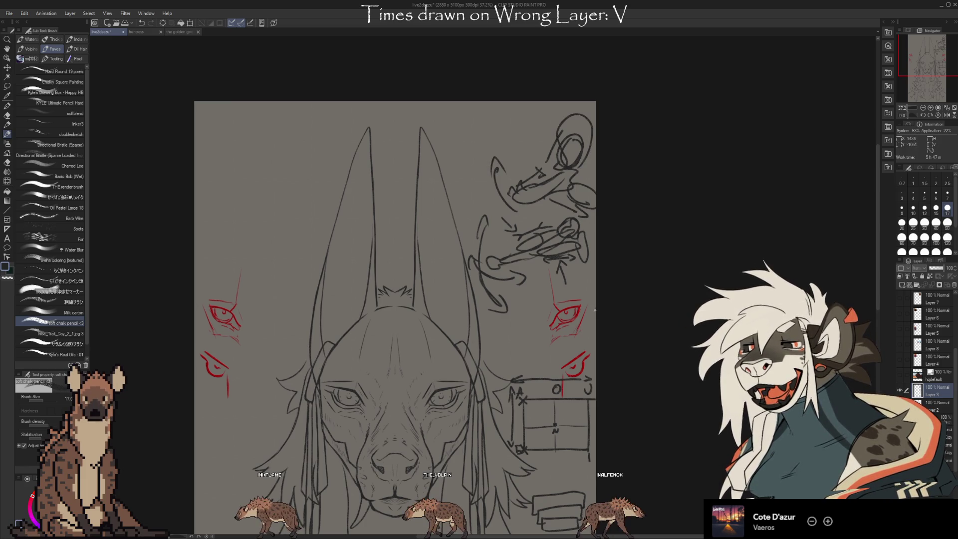
{"action": "key", "text": "ctrl+z"}
{"action": "key", "text": "ctrl+z"}
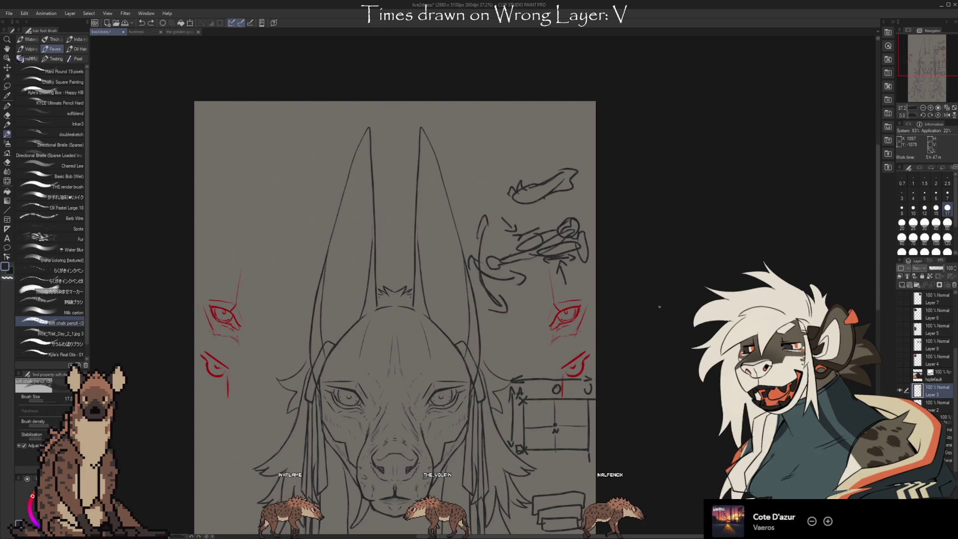
- Erase the loose strokes and the arrow-and-bone sketch, leaving the area beside the ears blank
{"action": "key", "text": "e"}
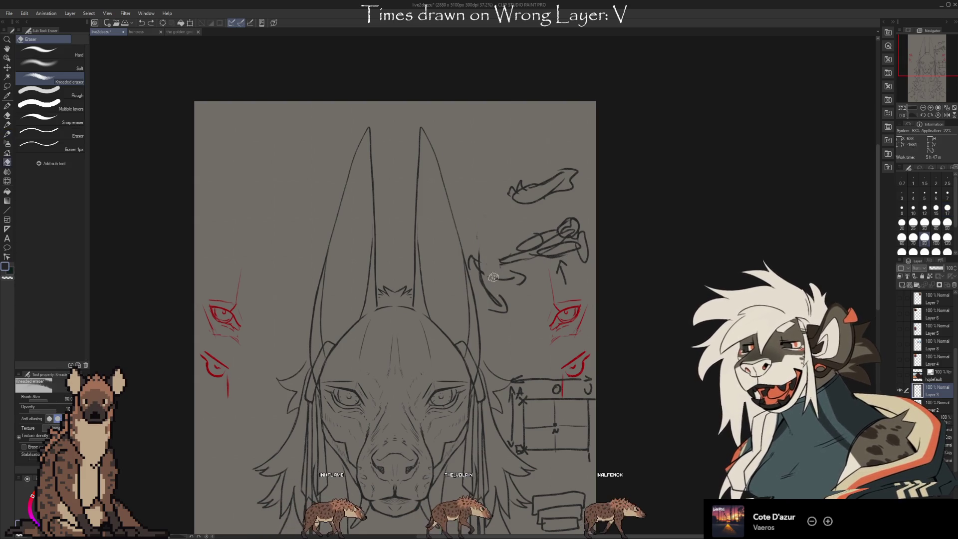
{"action": "left_click_drag", "start_coordinate": [483, 296], "coordinate": [492, 237]}
{"action": "mouse_move", "coordinate": [487, 278]}
{"action": "left_mouse_down"}
{"action": "mouse_move", "coordinate": [506, 261]}
{"action": "mouse_move", "coordinate": [577, 278]}
{"action": "left_mouse_up"}
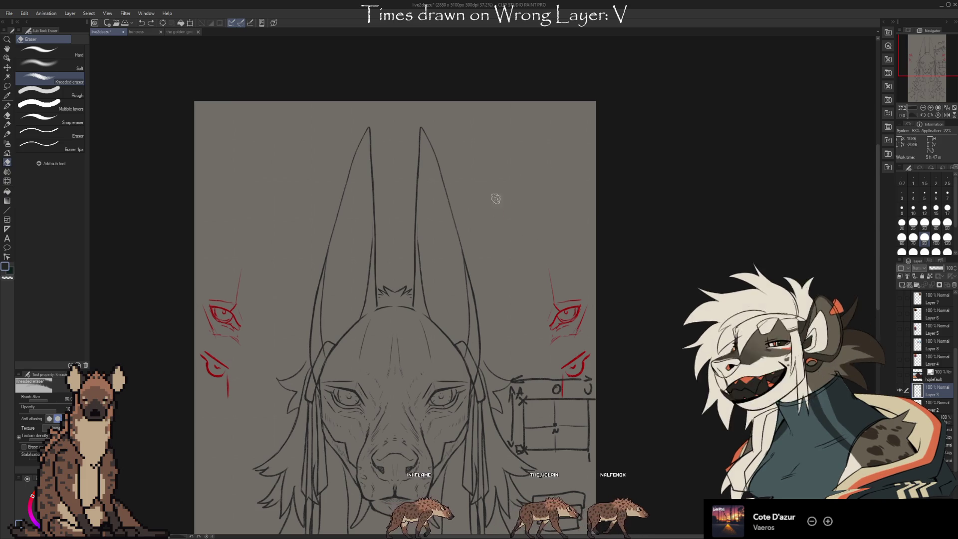
{"action": "scroll", "coordinate": [702, 198], "scroll_direction": "down", "scroll_amount": 5}
{"action": "left_click_drag", "start_coordinate": [703, 198], "coordinate": [691, 312]}
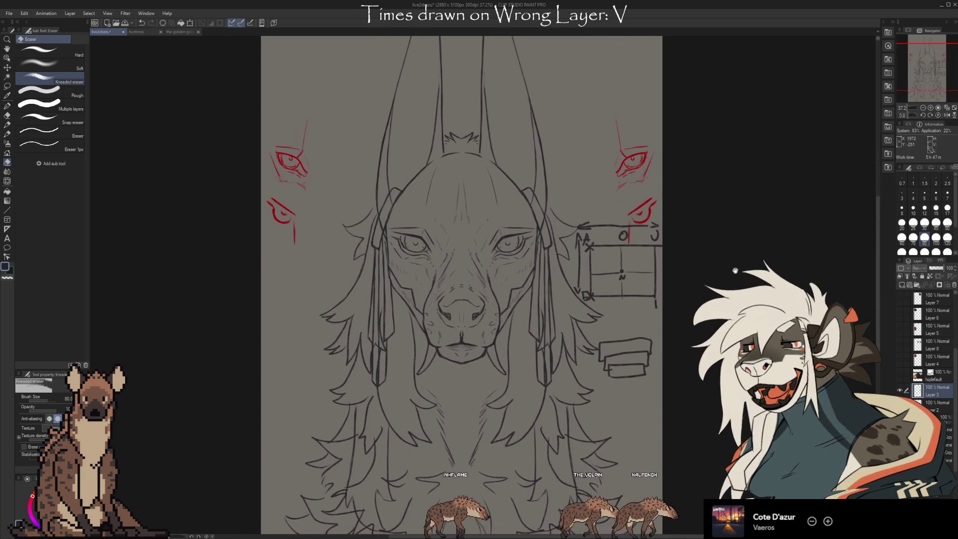
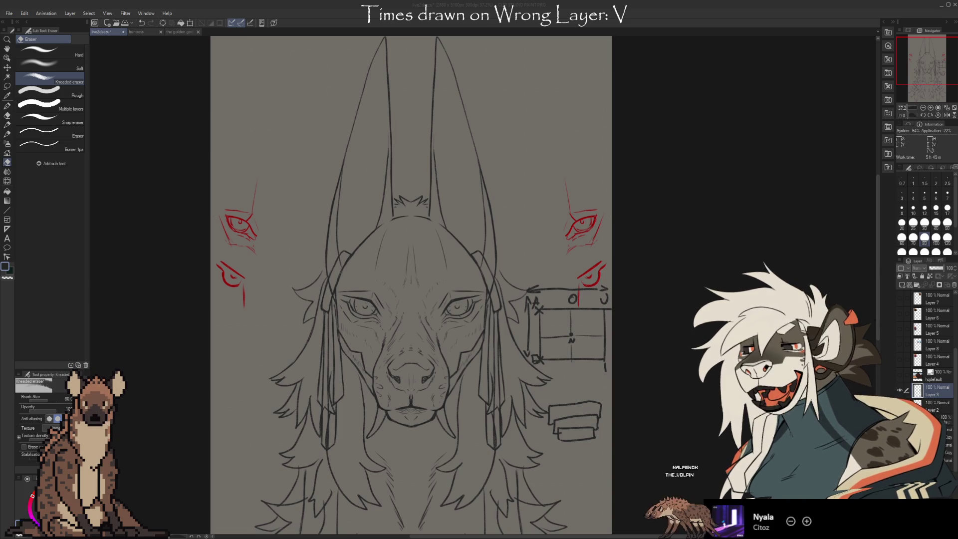
- Place the anatomy book photo on a new layer and transform it to cover most of the canvas
{"action": "key", "text": "ctrl+shift+n"}
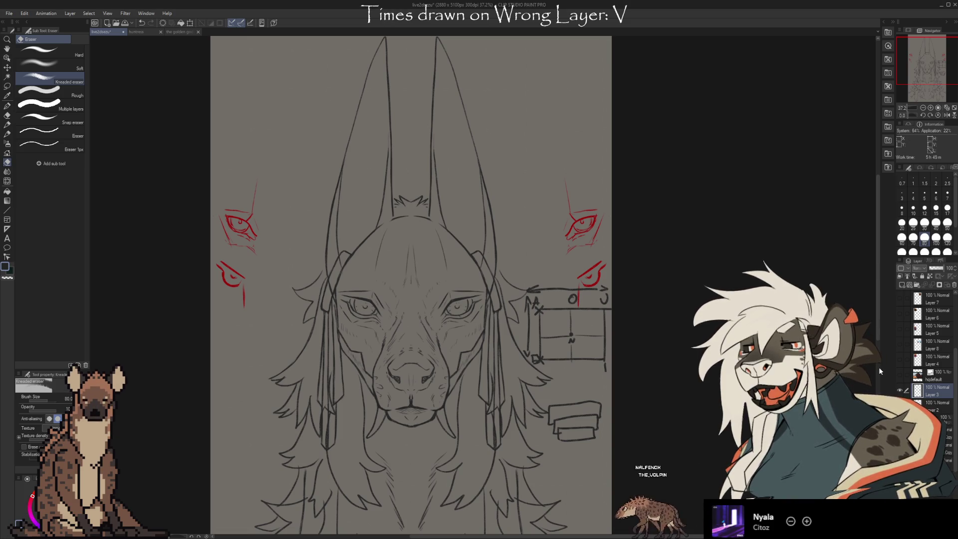
{"action": "key", "text": "ctrl+t"}
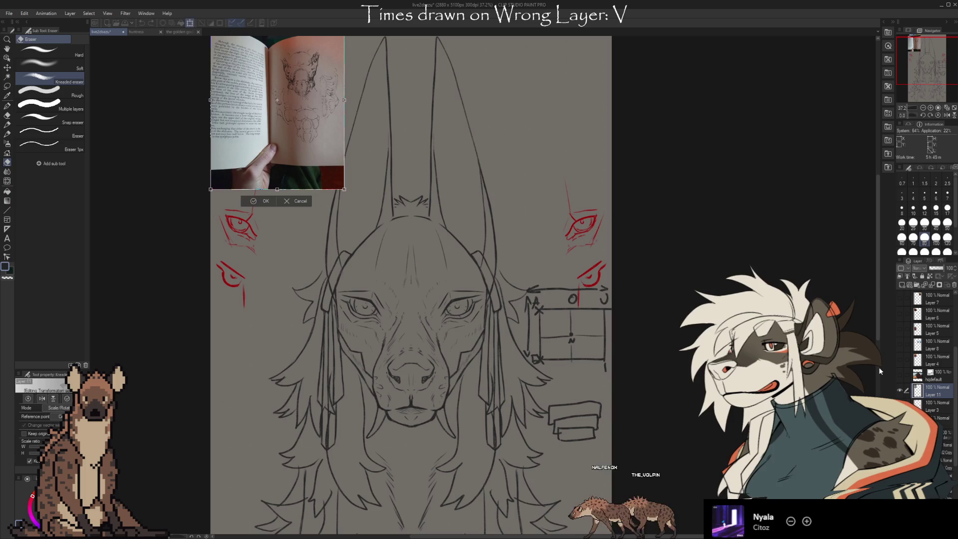
{"action": "left_click_drag", "start_coordinate": [284, 131], "coordinate": [378, 163]}
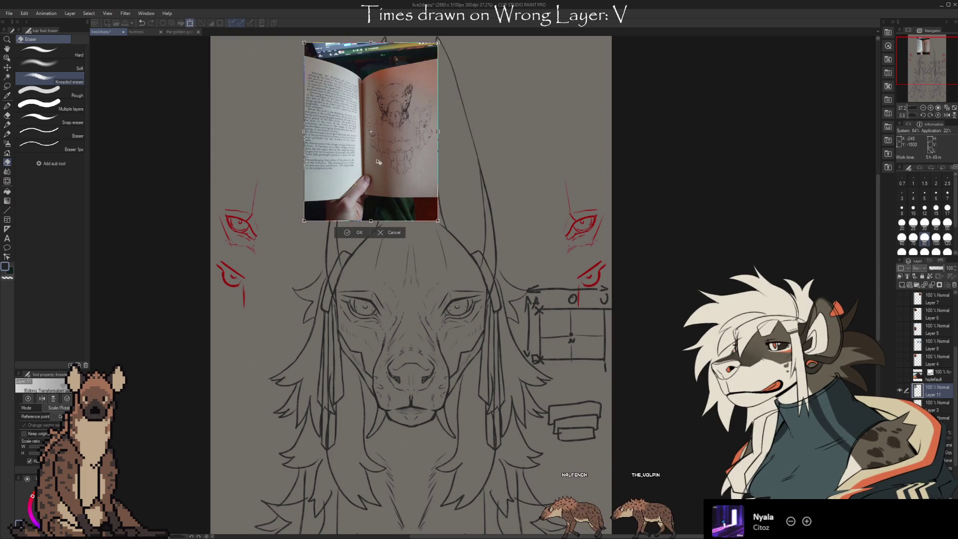
{"action": "left_click_drag", "start_coordinate": [369, 218], "coordinate": [373, 418]}
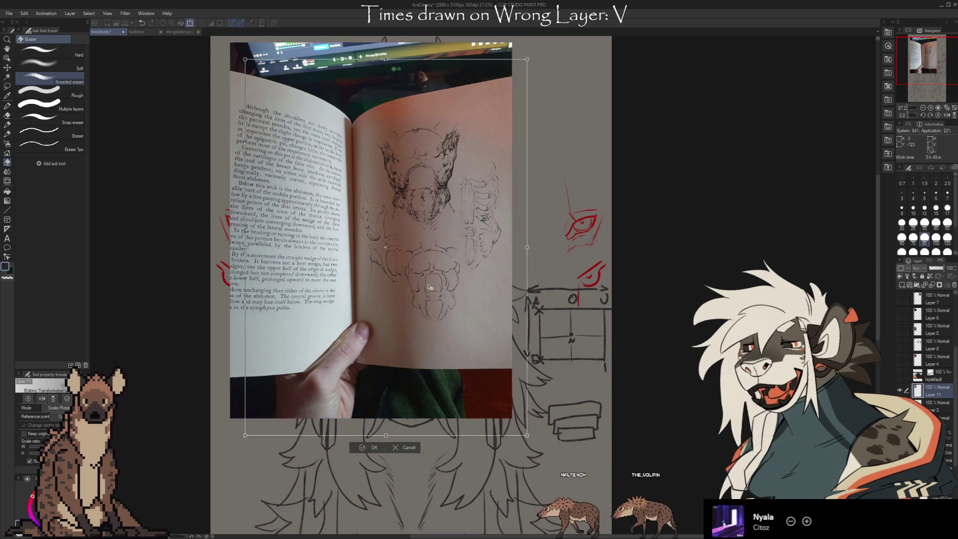
{"action": "left_click_drag", "start_coordinate": [395, 369], "coordinate": [412, 385]}
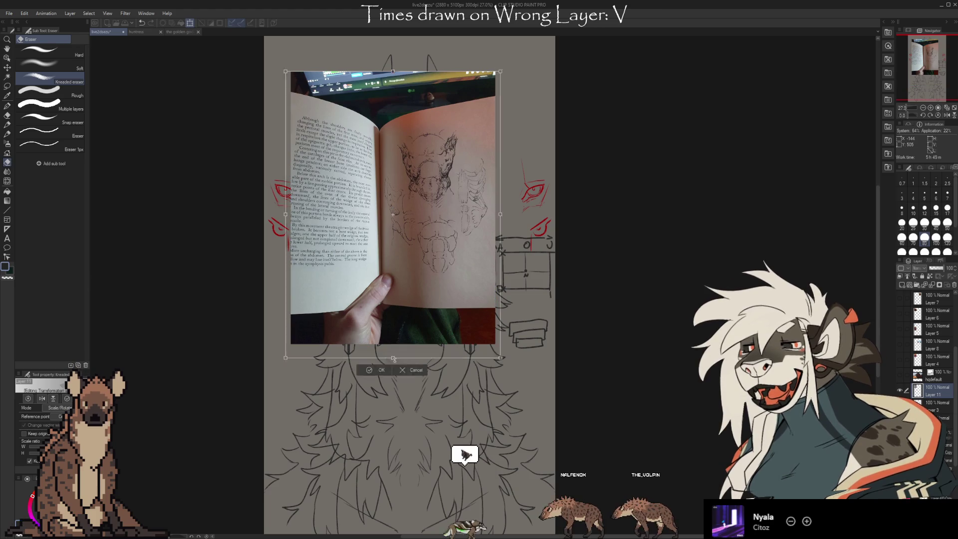
{"action": "scroll", "coordinate": [464, 455], "scroll_direction": "down", "scroll_amount": 2}
{"action": "mouse_move", "coordinate": [427, 381]}
{"action": "left_mouse_down"}
{"action": "mouse_move", "coordinate": [431, 353]}
{"action": "mouse_move", "coordinate": [419, 370]}
{"action": "left_mouse_up"}
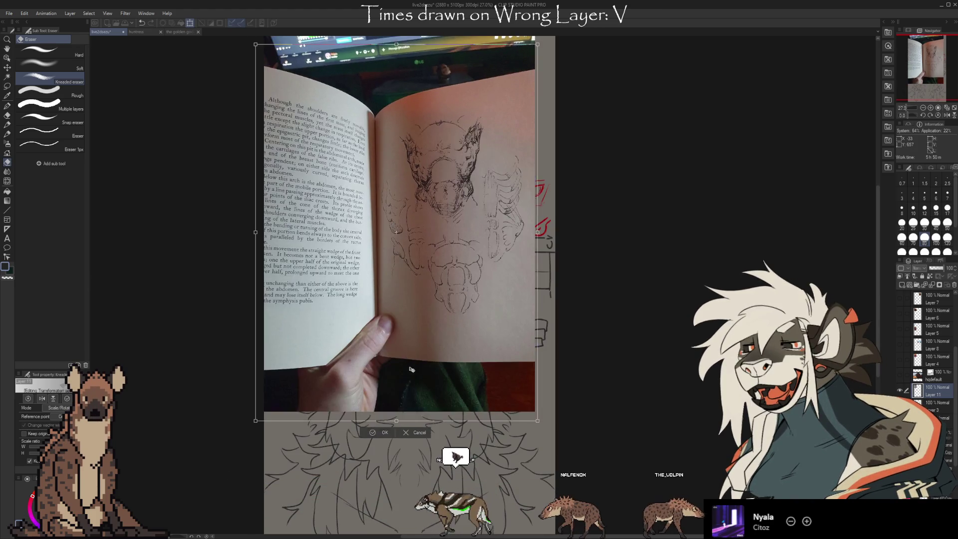
{"action": "scroll", "coordinate": [419, 370], "scroll_direction": "up", "scroll_amount": 1}
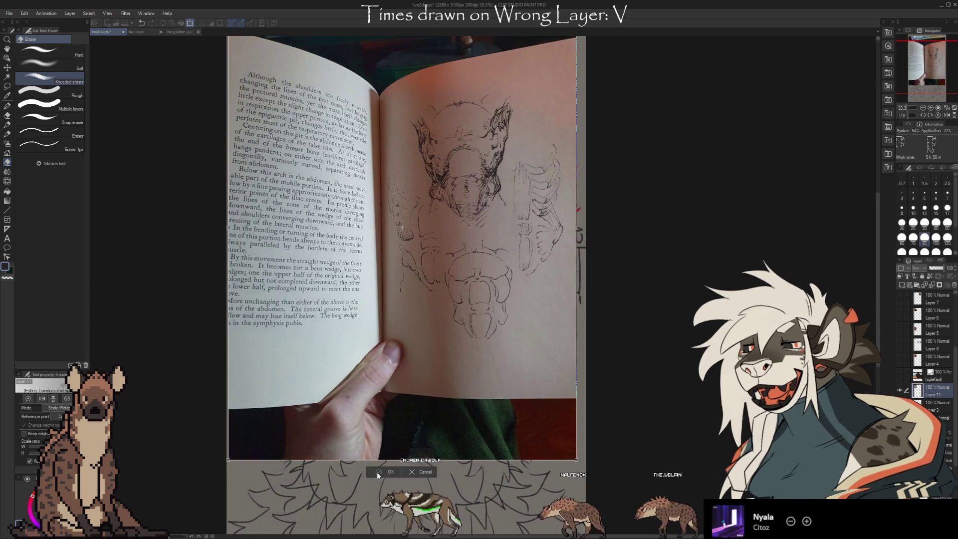
{"action": "key", "text": "Return"}
{"action": "scroll", "coordinate": [457, 91], "scroll_direction": "up", "scroll_amount": 1}
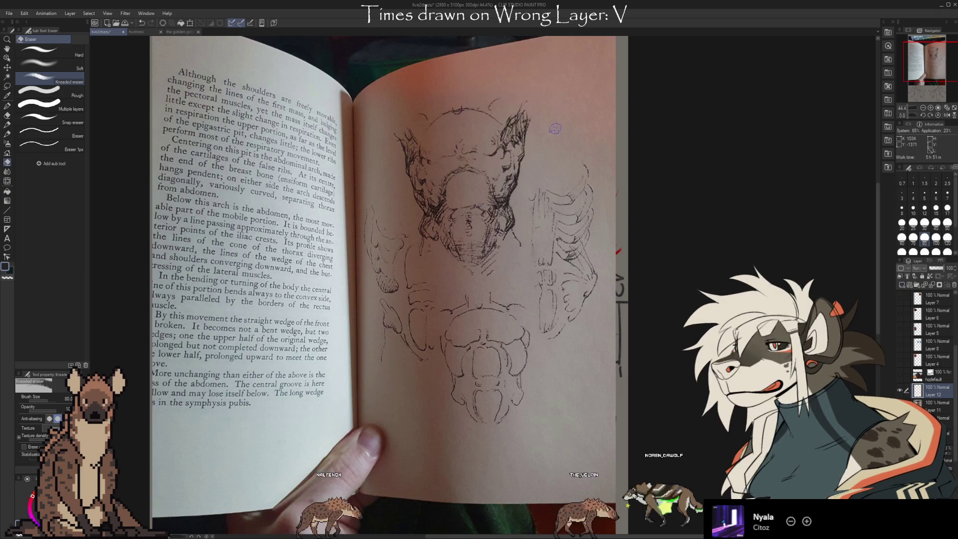
- Switch from the eraser to the chalk pencil brush for sketching
{"action": "key", "text": "b"}
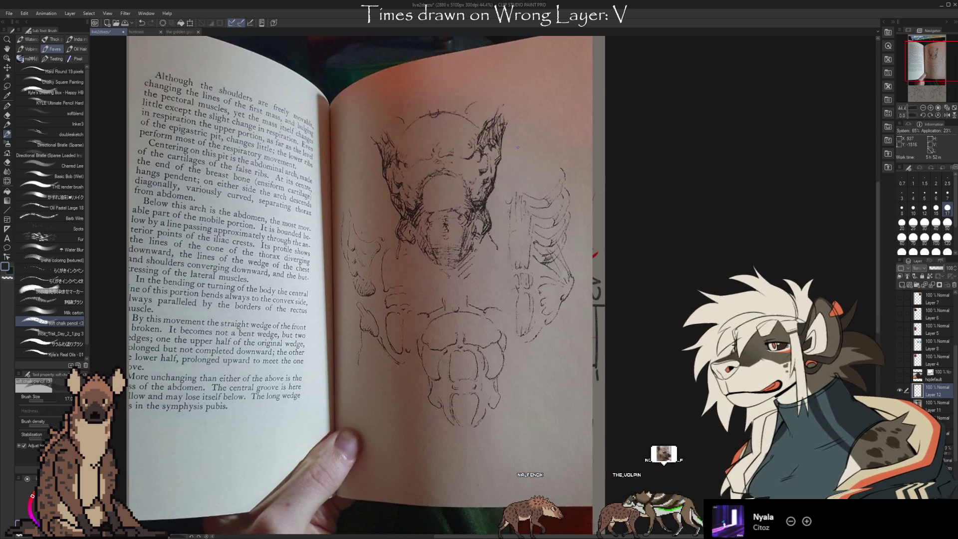
- Sketch the skull's construction circle, inner guide lines and an oval outline with a top curve
{"action": "left_click_drag", "start_coordinate": [575, 160], "coordinate": [514, 125]}
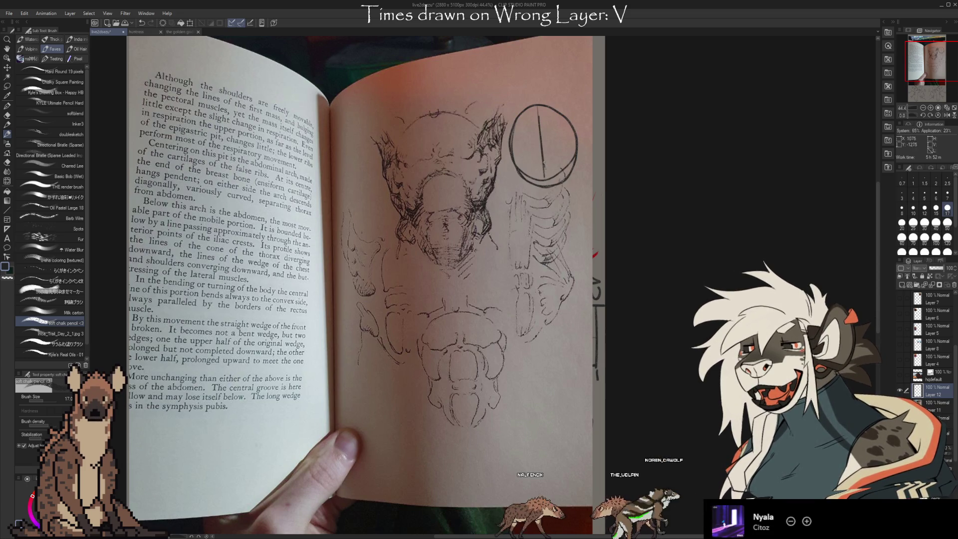
{"action": "left_click_drag", "start_coordinate": [540, 114], "coordinate": [546, 159]}
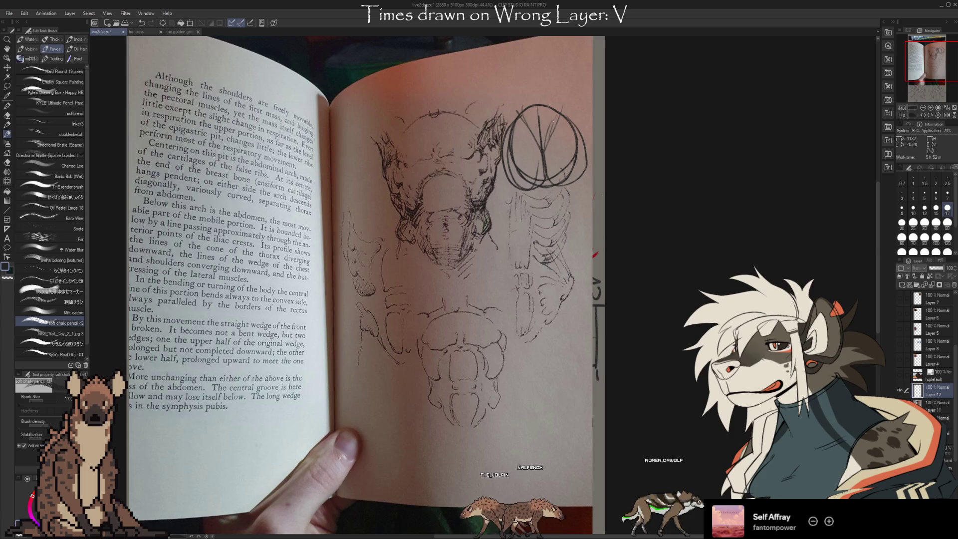
{"action": "left_click_drag", "start_coordinate": [434, 114], "coordinate": [438, 150]}
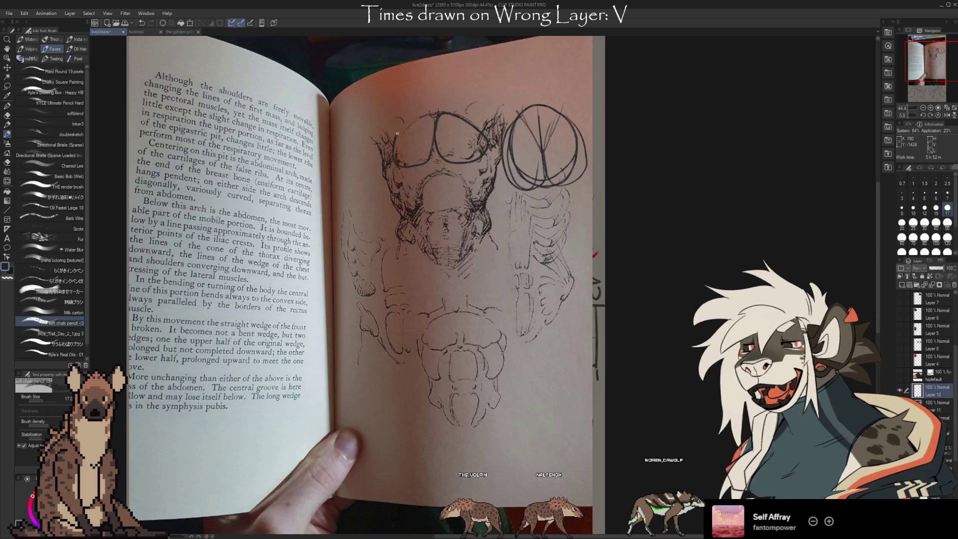
{"action": "left_click_drag", "start_coordinate": [464, 114], "coordinate": [484, 118]}
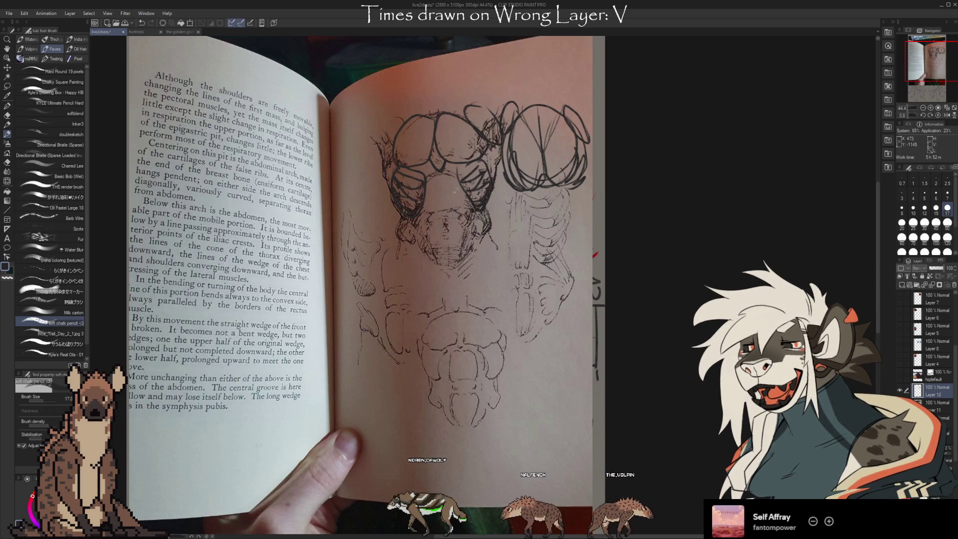
- Sketch strokes over the right ribcage and a line down the oval's right side
{"action": "left_click_drag", "start_coordinate": [561, 225], "coordinate": [587, 266]}
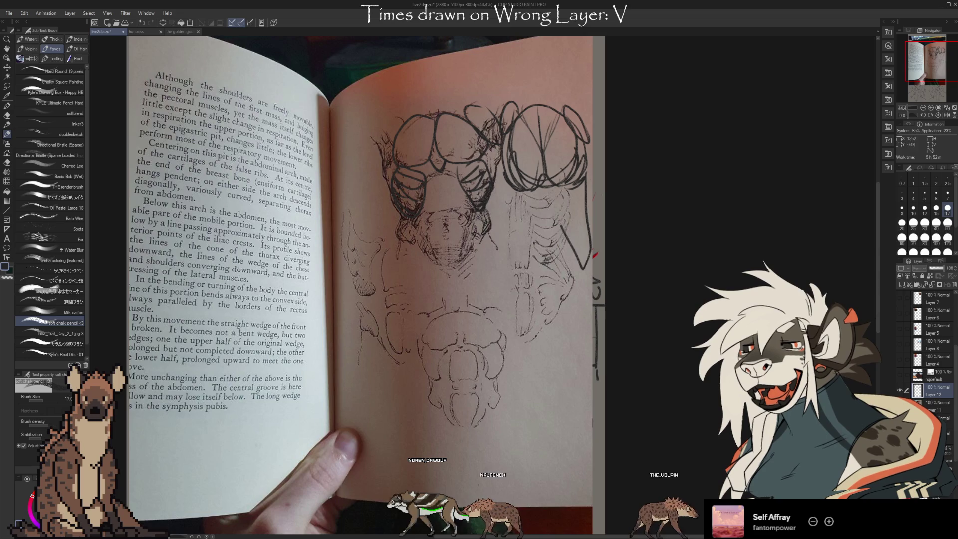
{"action": "key", "text": "ctrl+z"}
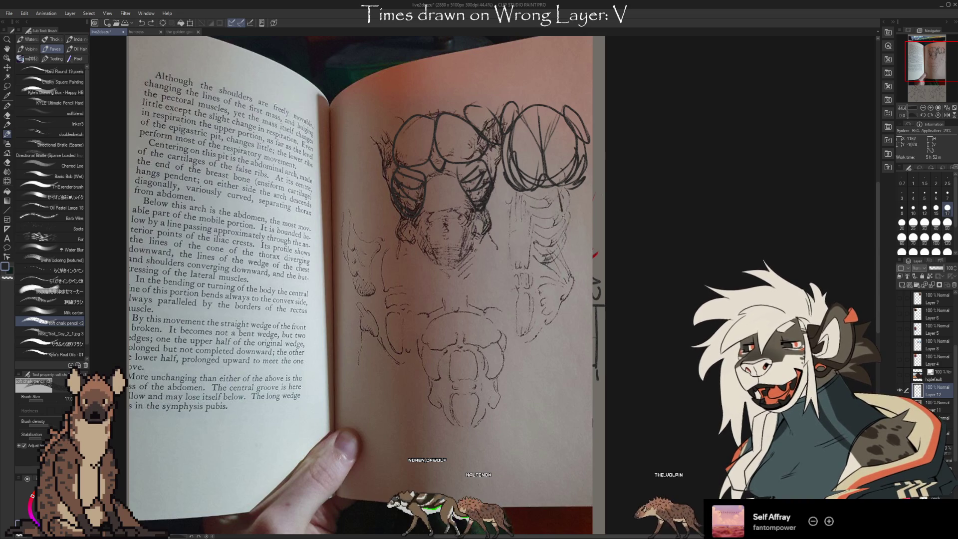
{"action": "left_click_drag", "start_coordinate": [560, 190], "coordinate": [577, 243]}
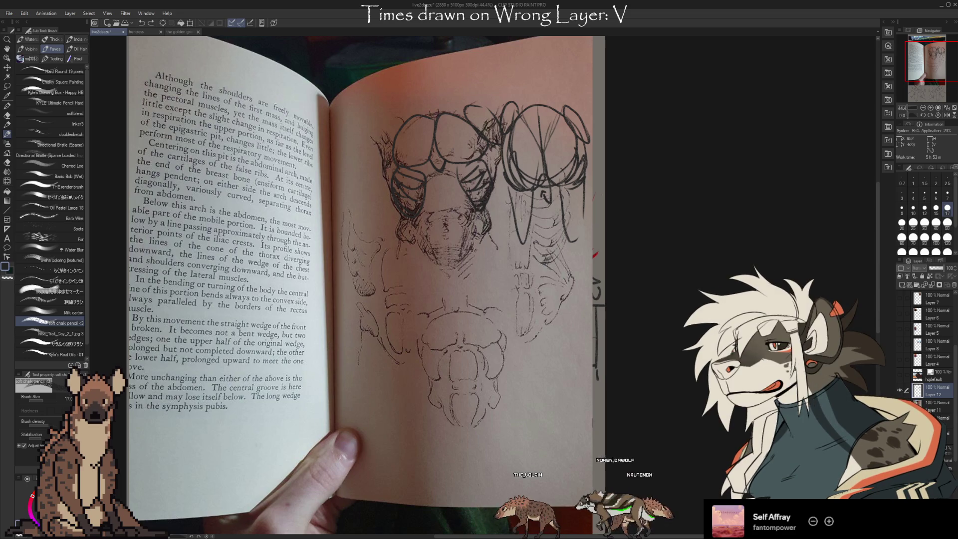
{"action": "left_click_drag", "start_coordinate": [570, 264], "coordinate": [581, 352]}
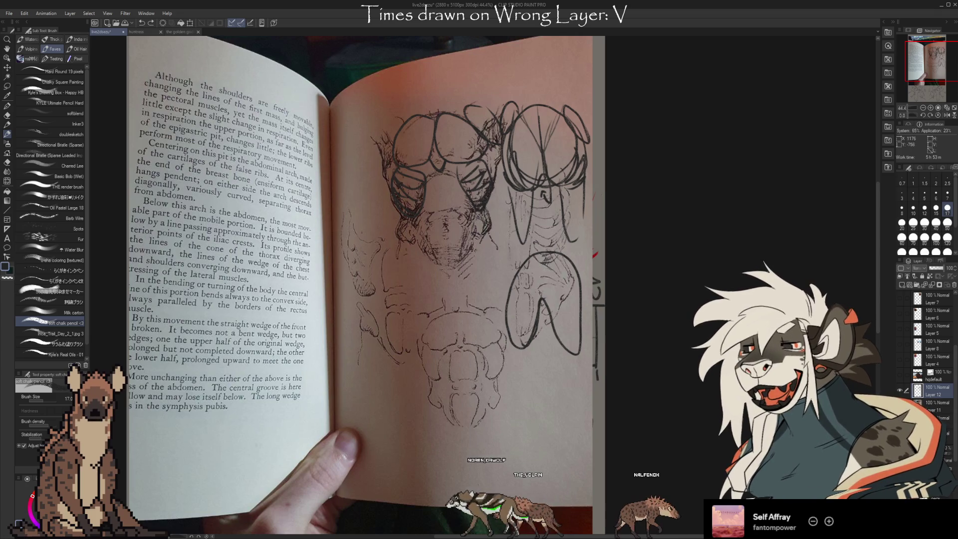
- Add ribcage curves and a U-shaped form below, undoing a stray vertical line
{"action": "left_click_drag", "start_coordinate": [540, 258], "coordinate": [568, 283]}
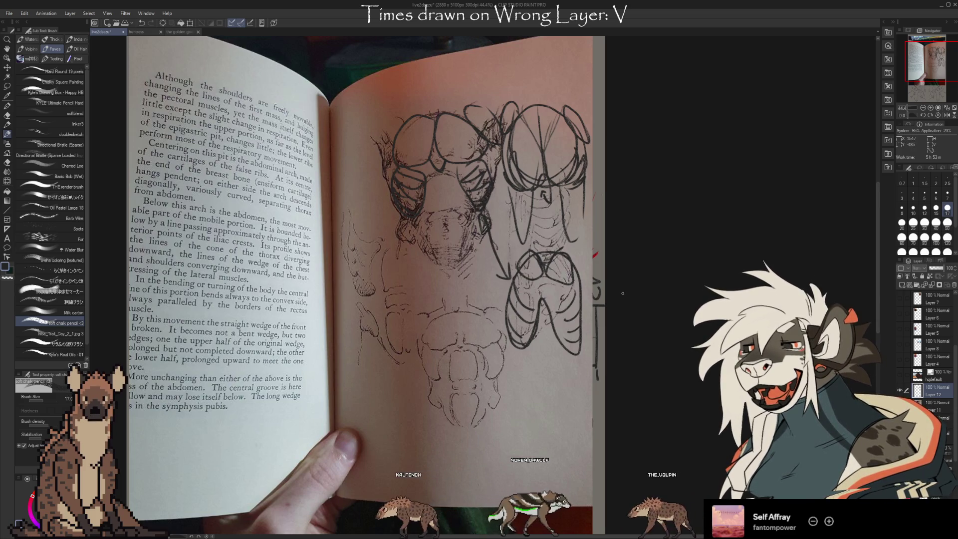
{"action": "left_click_drag", "start_coordinate": [519, 367], "coordinate": [568, 381]}
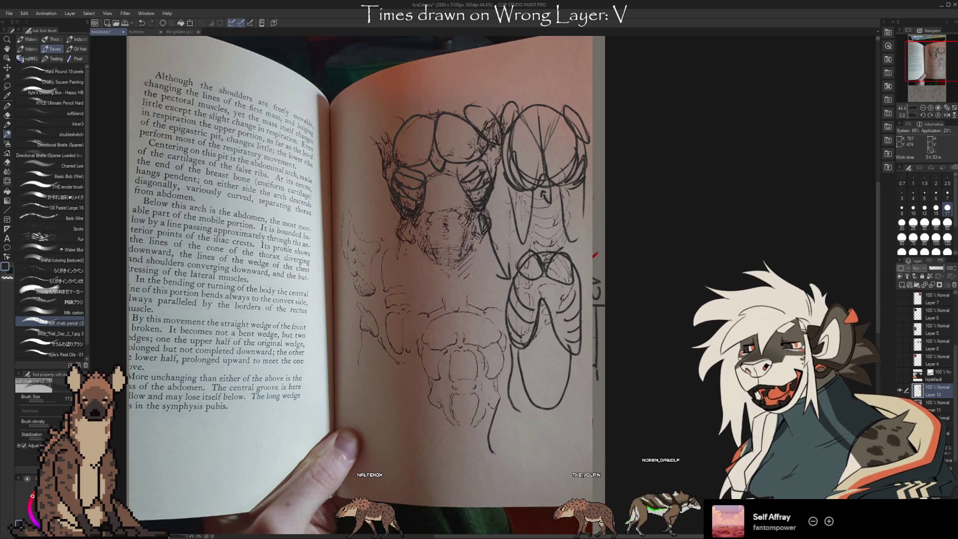
{"action": "key", "text": "ctrl+z"}
{"action": "left_click_drag", "start_coordinate": [496, 441], "coordinate": [534, 425]}
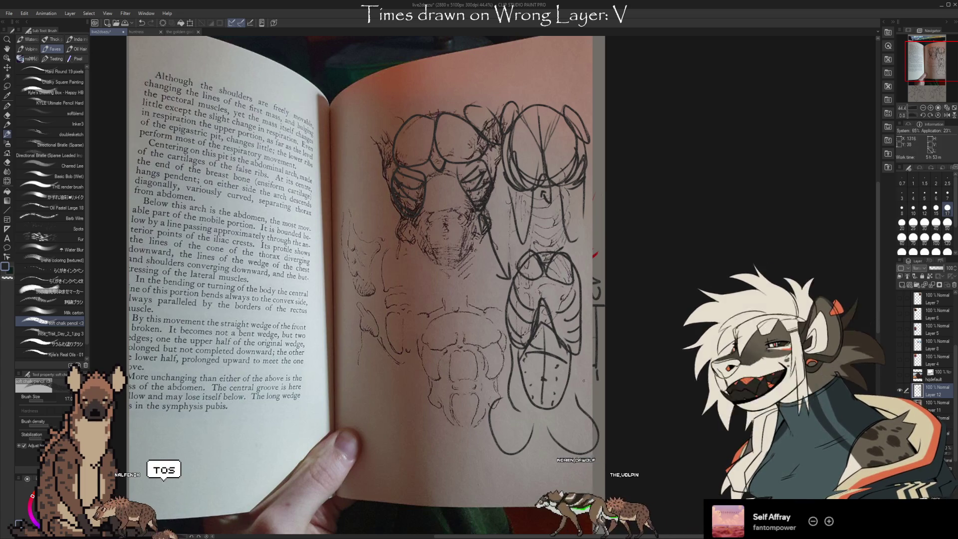
- Move the sketch layer to another stack position and hide its strokes
{"action": "left_click_drag", "start_coordinate": [932, 389], "coordinate": [951, 333]}
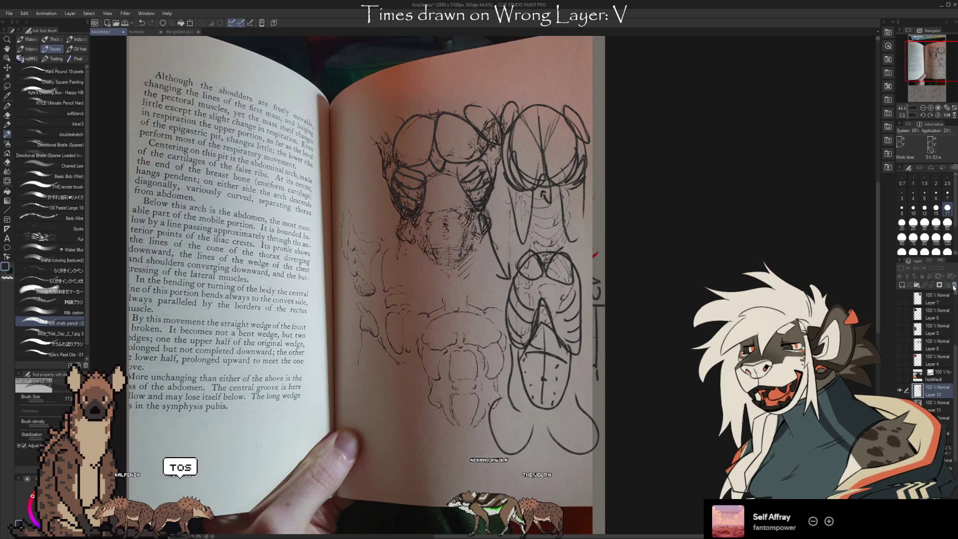
{"action": "left_click", "coordinate": [921, 277]}
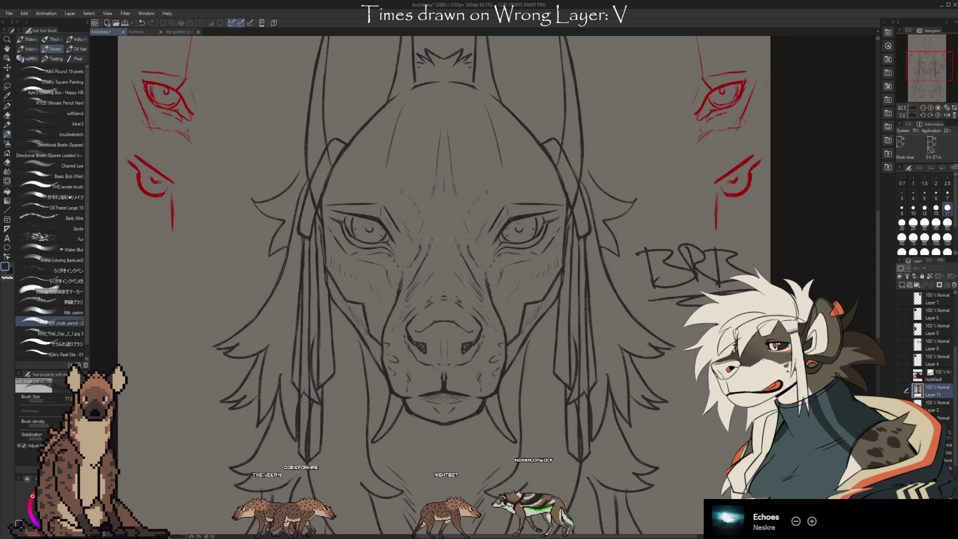
{"action": "scroll", "coordinate": [441, 285], "scroll_direction": "down", "scroll_amount": 2}
- Toggle the face layer to compare versions and undo the heavy stroke along the right jaw
{"action": "left_click_drag", "start_coordinate": [487, 345], "coordinate": [449, 249]}
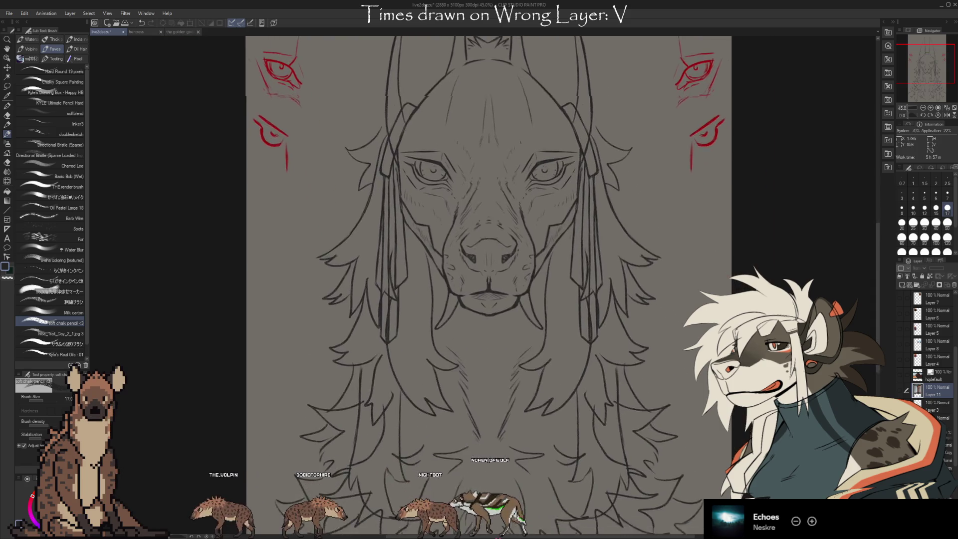
{"action": "scroll", "coordinate": [423, 284], "scroll_direction": "up", "scroll_amount": 1}
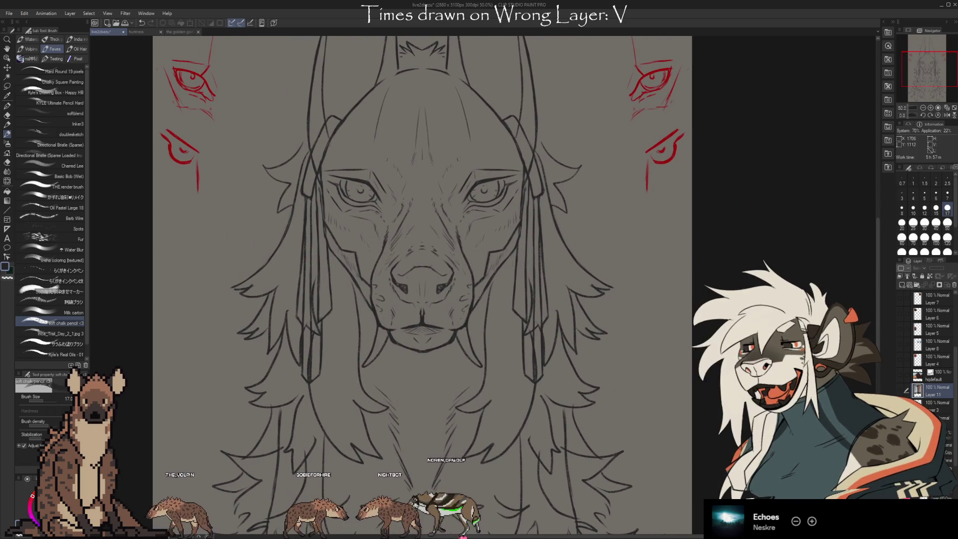
{"action": "scroll", "coordinate": [928, 352], "scroll_direction": "down", "scroll_amount": 3}
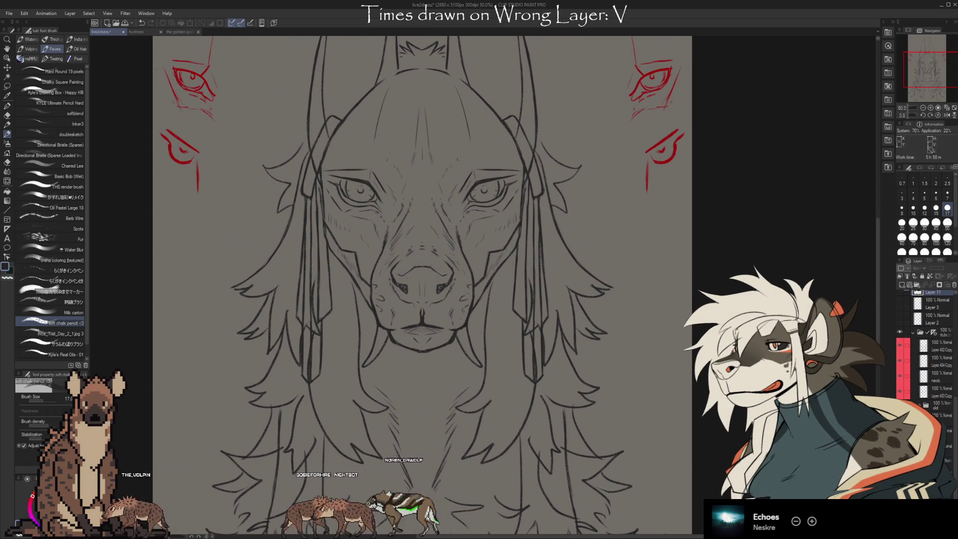
{"action": "left_click", "coordinate": [899, 345]}
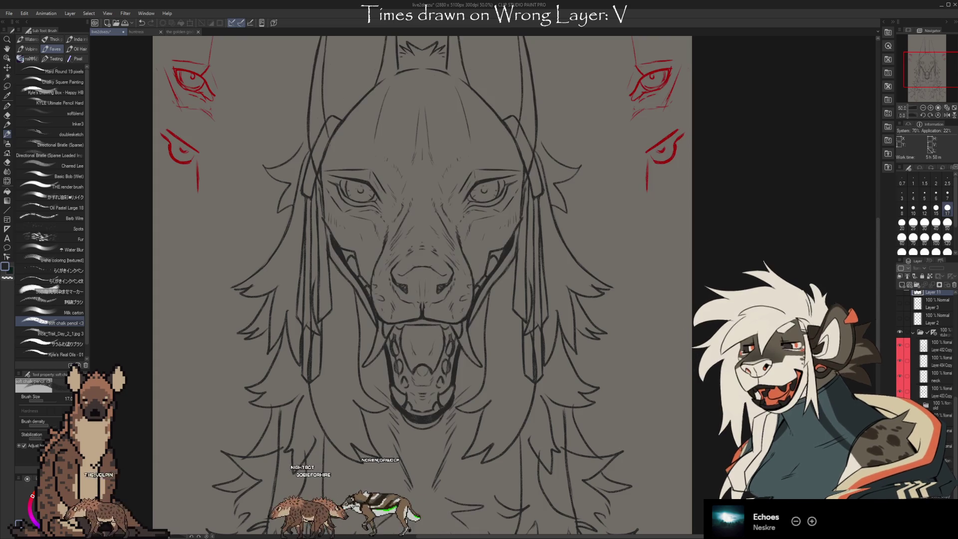
{"action": "key", "text": "ctrl+z"}
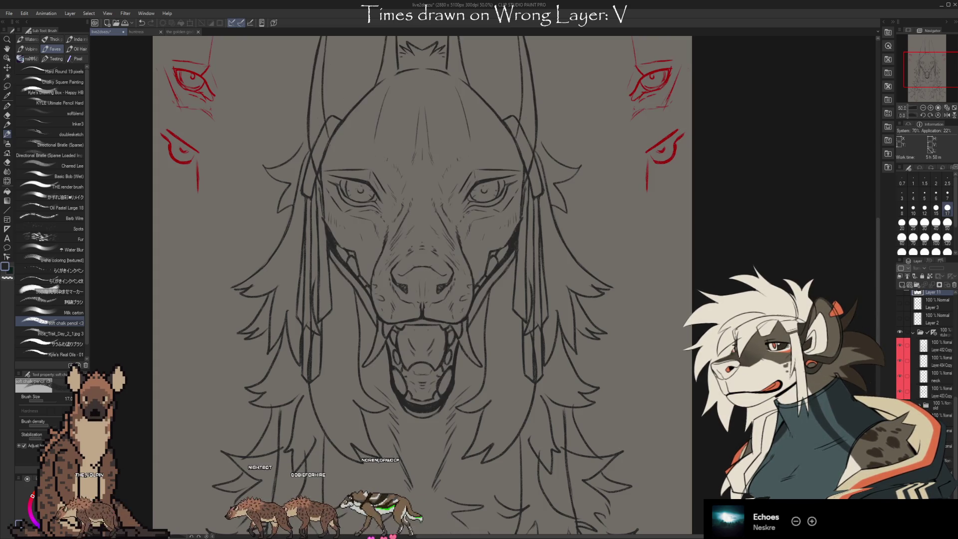
{"action": "left_click", "coordinate": [900, 344]}
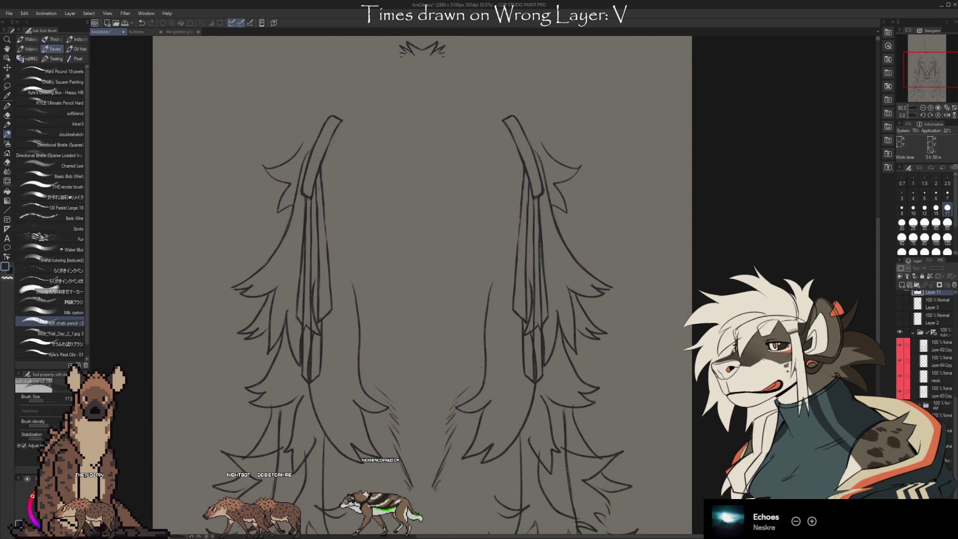
{"action": "left_click", "coordinate": [900, 344]}
{"action": "left_click", "coordinate": [900, 344]}
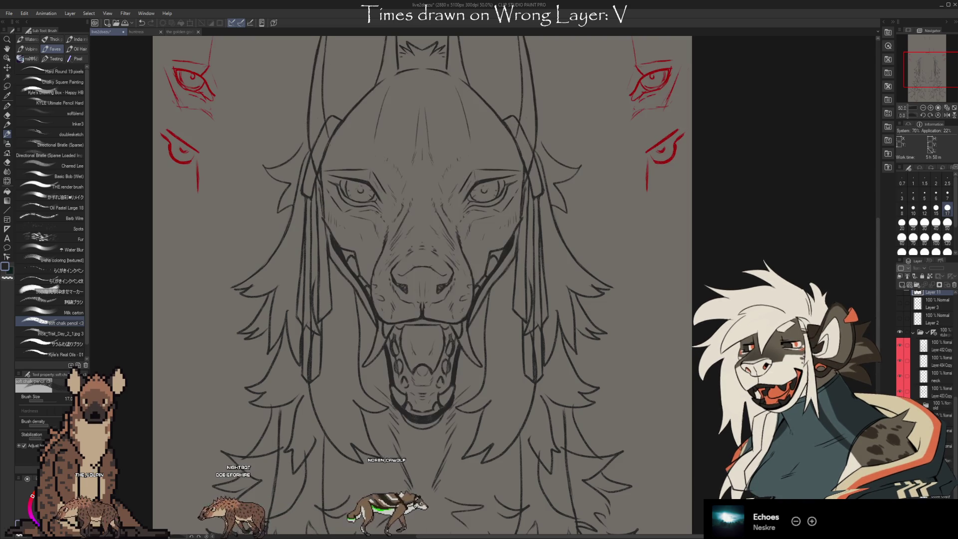
{"action": "key", "text": "ctrl+z"}
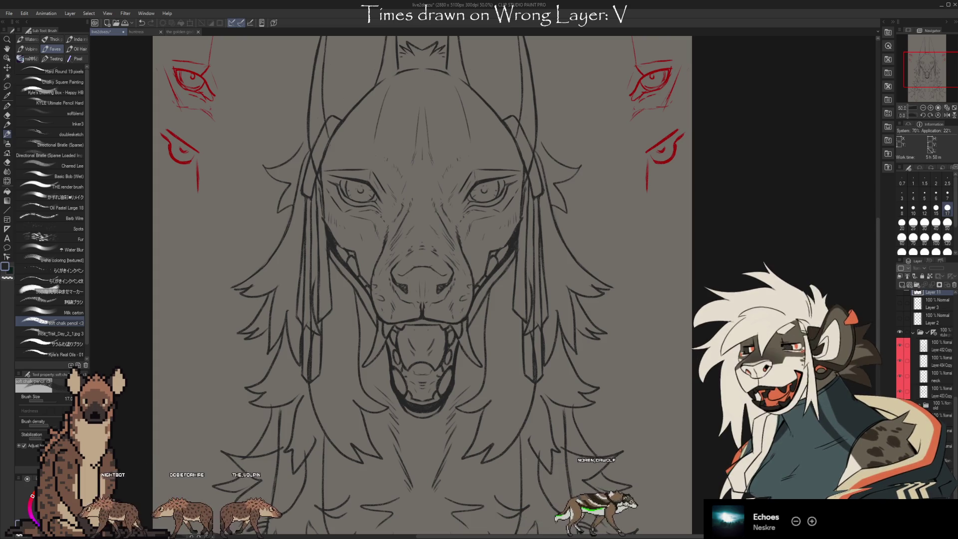
{"action": "key", "text": "ctrl+z"}
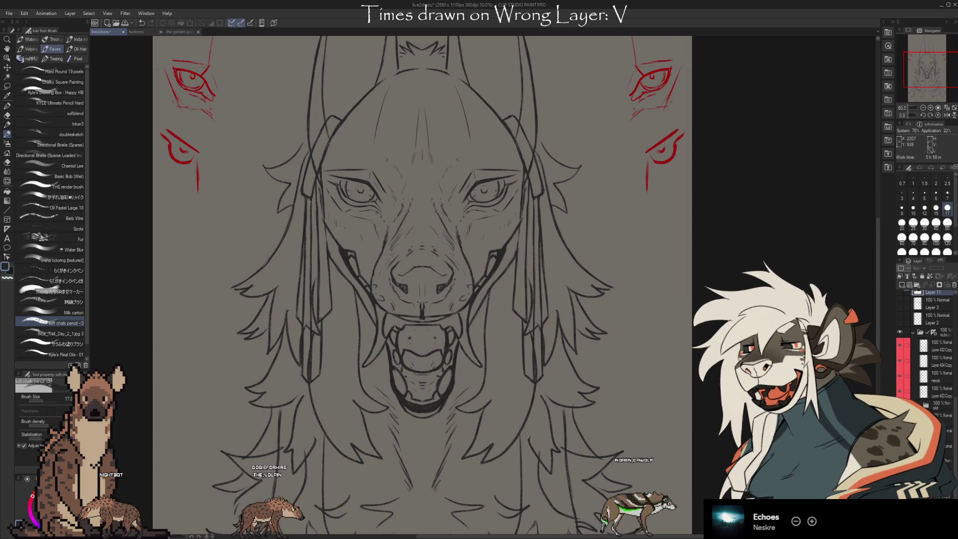
{"action": "scroll", "coordinate": [422, 287], "scroll_direction": "left", "scroll_amount": 1}
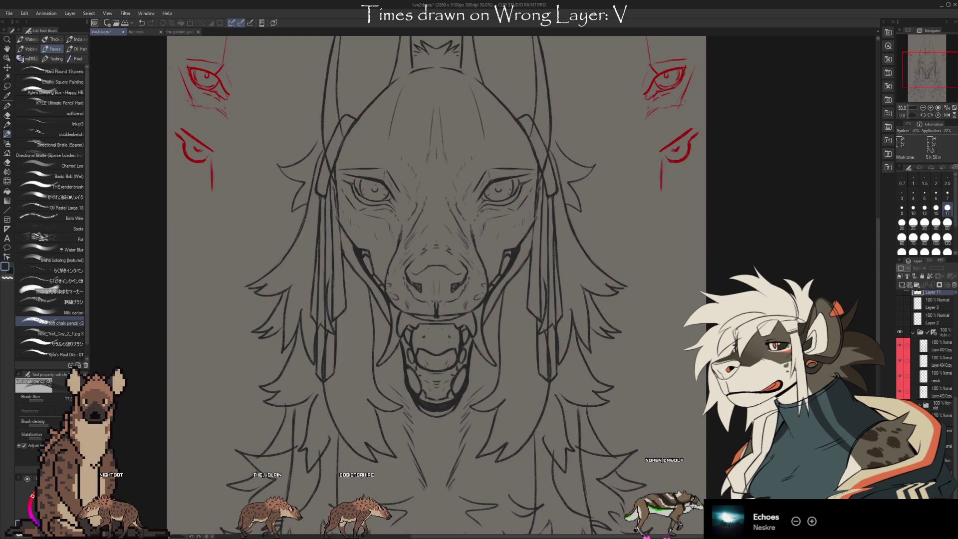
- Refine the open mouth by alternating a smaller kneaded eraser with the chalk pencil
{"action": "key", "text": "e"}
{"action": "key", "text": "bracketleft"}
{"action": "key", "text": "bracketleft"}
{"action": "key", "text": "bracketleft"}
{"action": "key", "text": "bracketleft"}
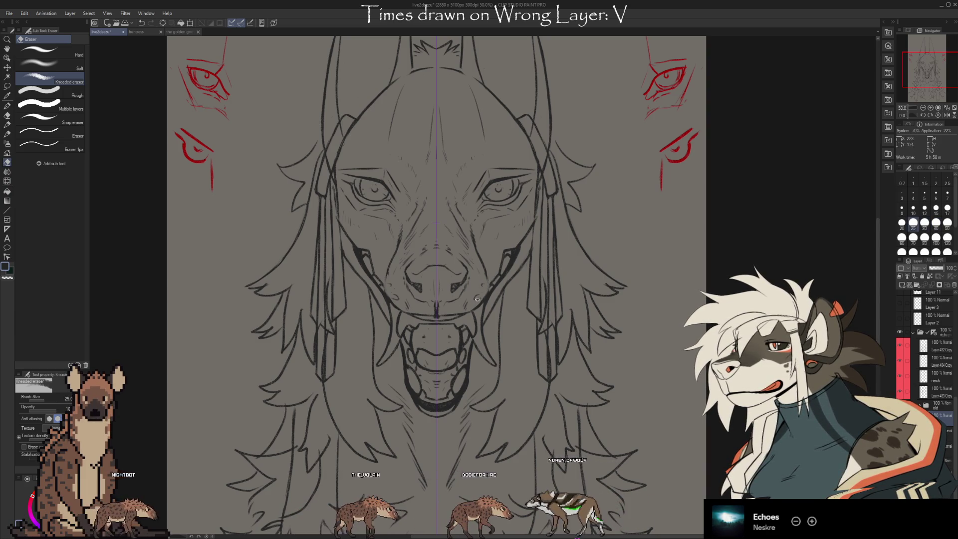
{"action": "key", "text": "b"}
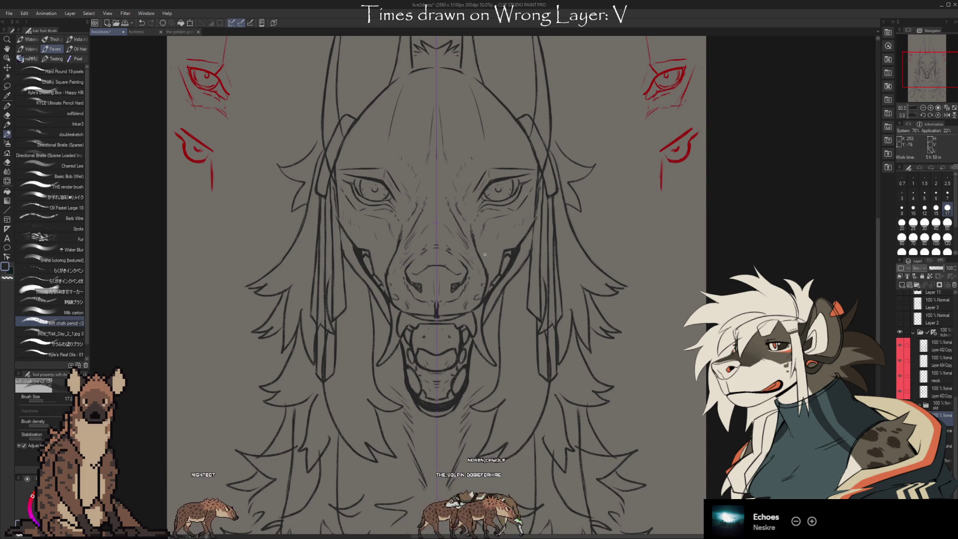
{"action": "key", "text": "e"}
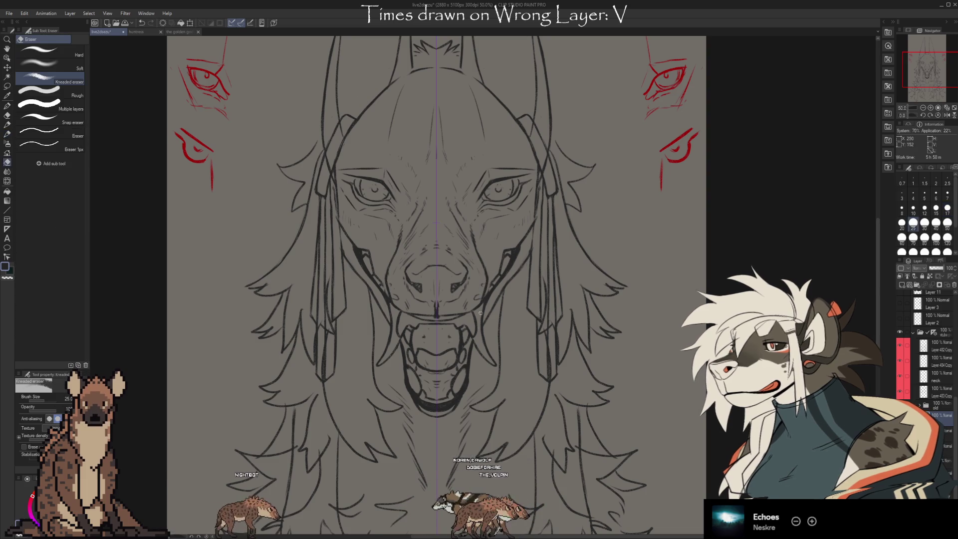
{"action": "key", "text": "b"}
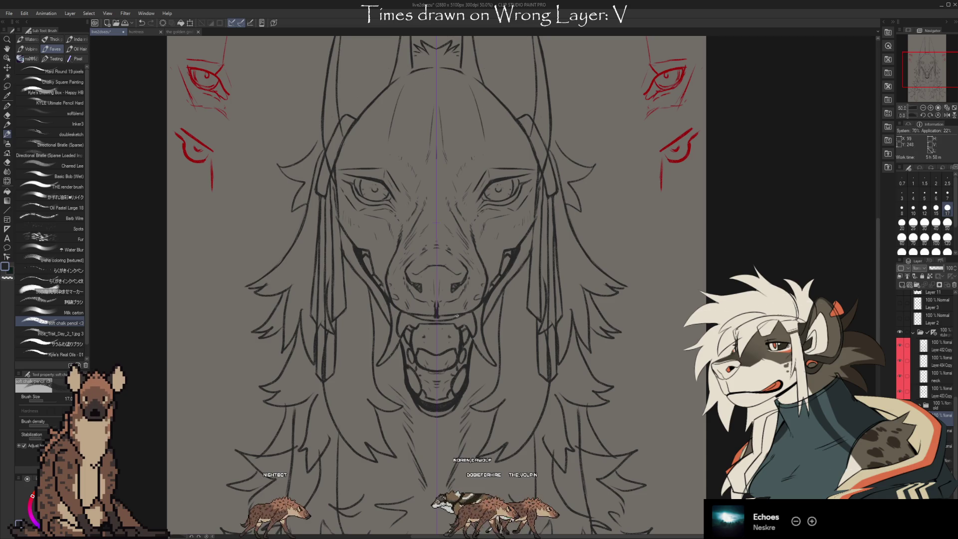
{"action": "key", "text": "e"}
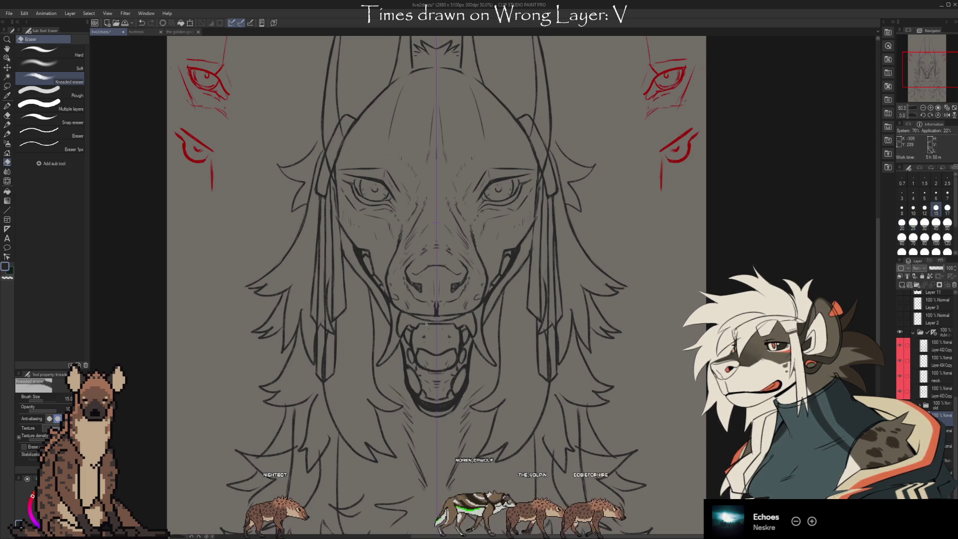
{"action": "key", "text": "b"}
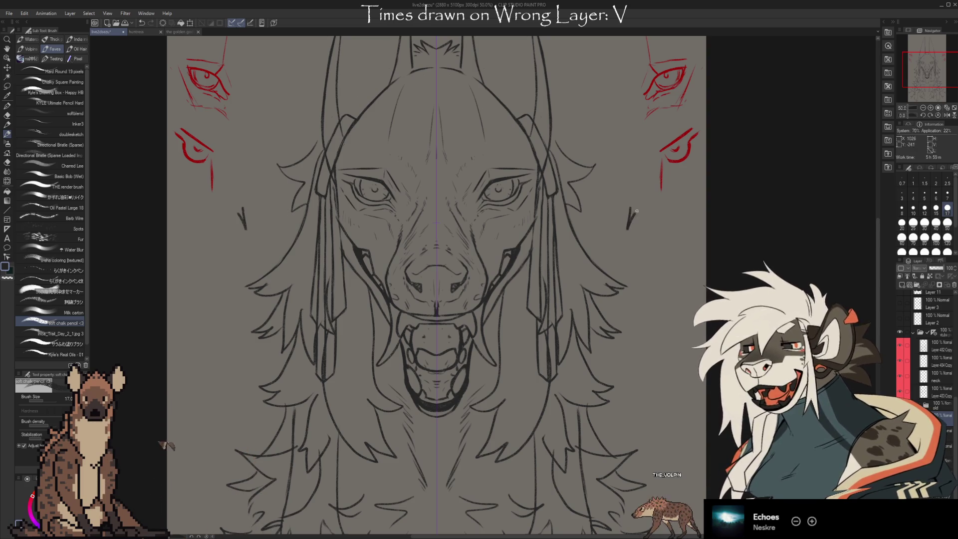
{"action": "left_click_drag", "start_coordinate": [631, 242], "coordinate": [630, 256]}
{"action": "left_click_drag", "start_coordinate": [638, 242], "coordinate": [647, 256]}
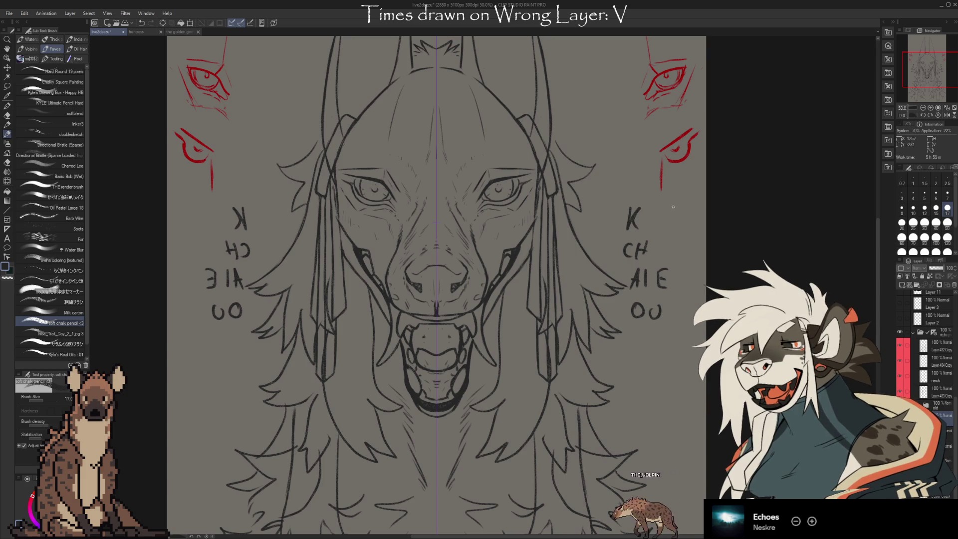
{"action": "key", "text": "ctrl+z"}
{"action": "key", "text": "ctrl+z"}
{"action": "key", "text": "ctrl+z"}
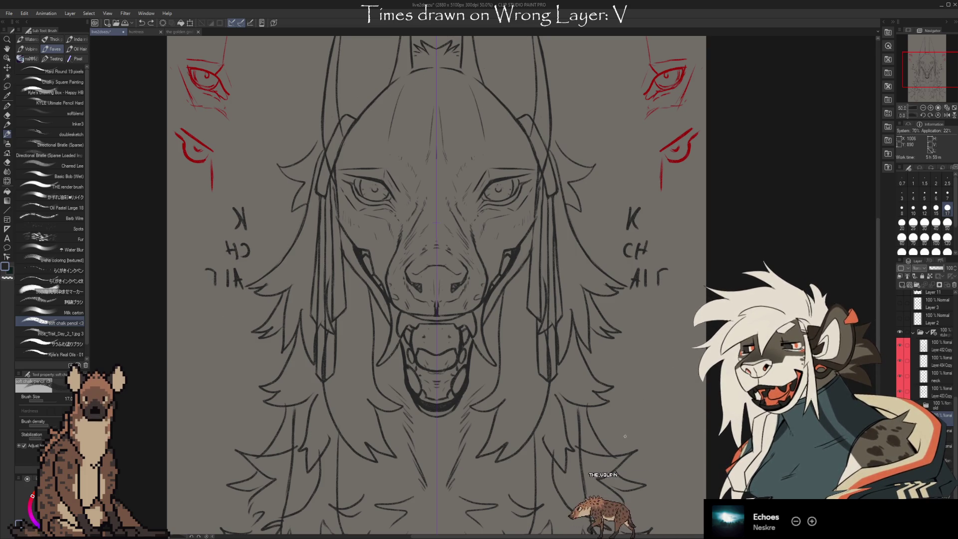
{"action": "key", "text": "ctrl+z"}
{"action": "key", "text": "ctrl+z"}
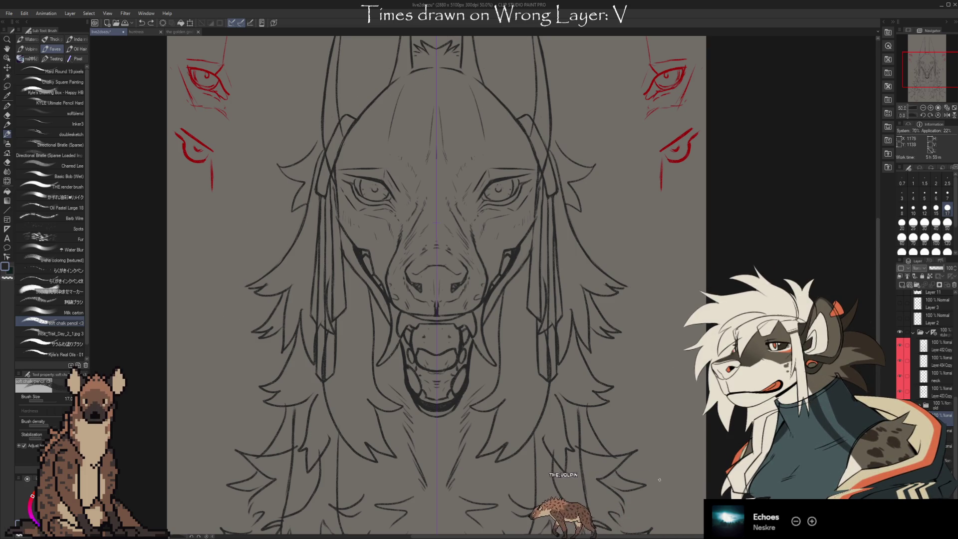
{"action": "left_click_drag", "start_coordinate": [658, 480], "coordinate": [693, 534]}
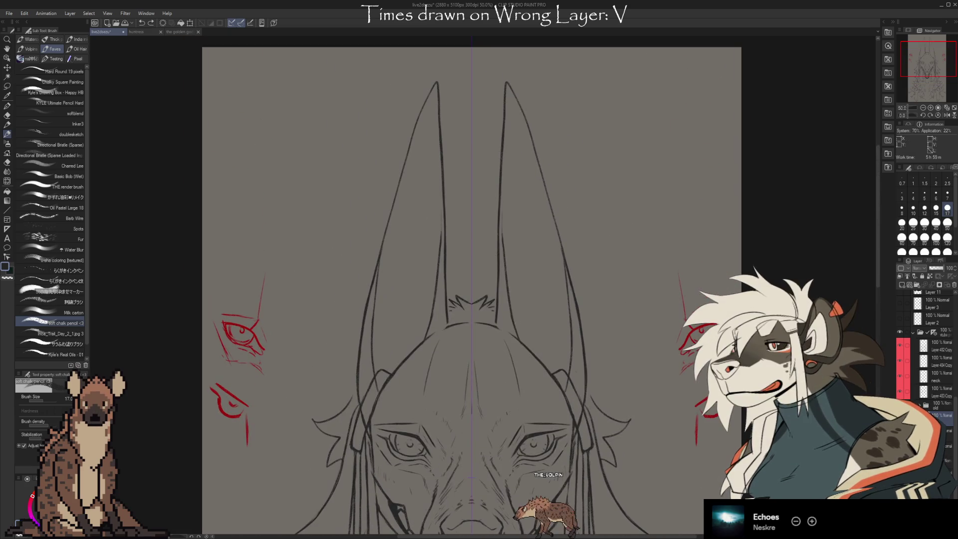
- Clear the face lines to check the mane, then restore the closed-mouth face and red eye sketches
{"action": "left_click_drag", "start_coordinate": [736, 460], "coordinate": [724, 183]}
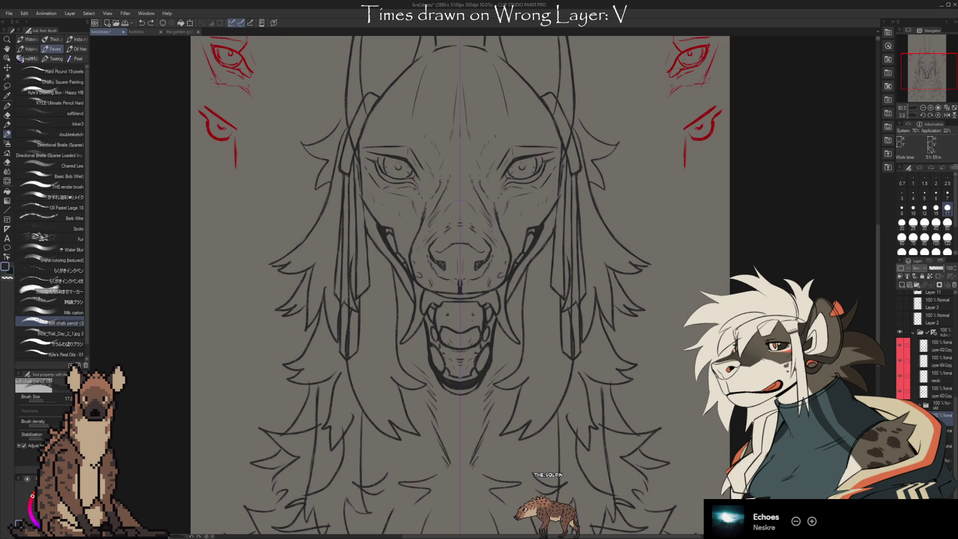
{"action": "key", "text": "Delete"}
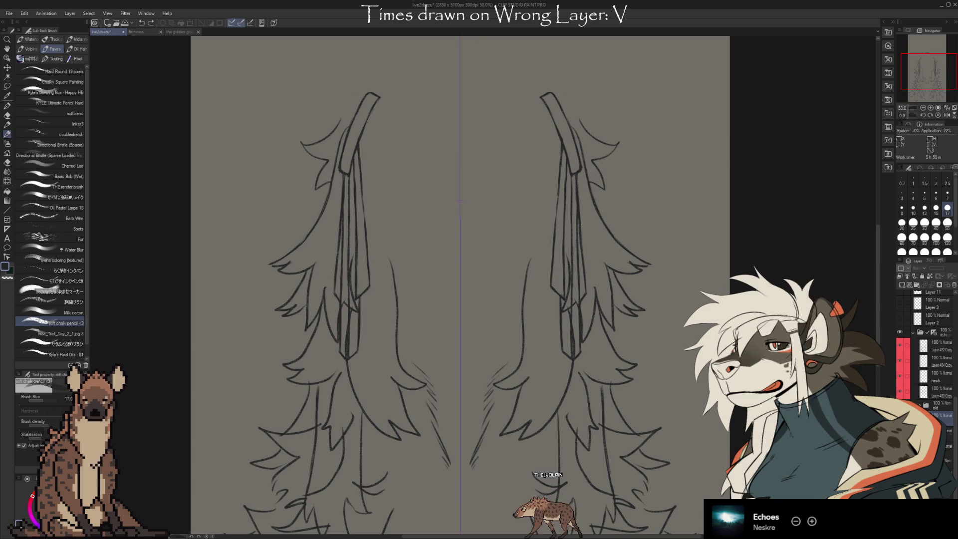
{"action": "key", "text": "ctrl+z"}
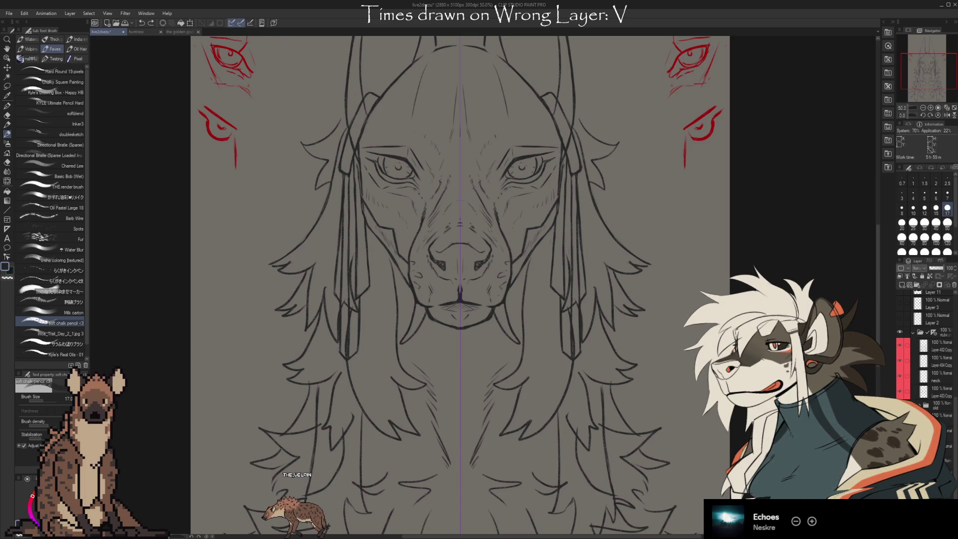
- Select a layer and create a new raster layer above it
{"action": "left_click", "coordinate": [928, 307]}
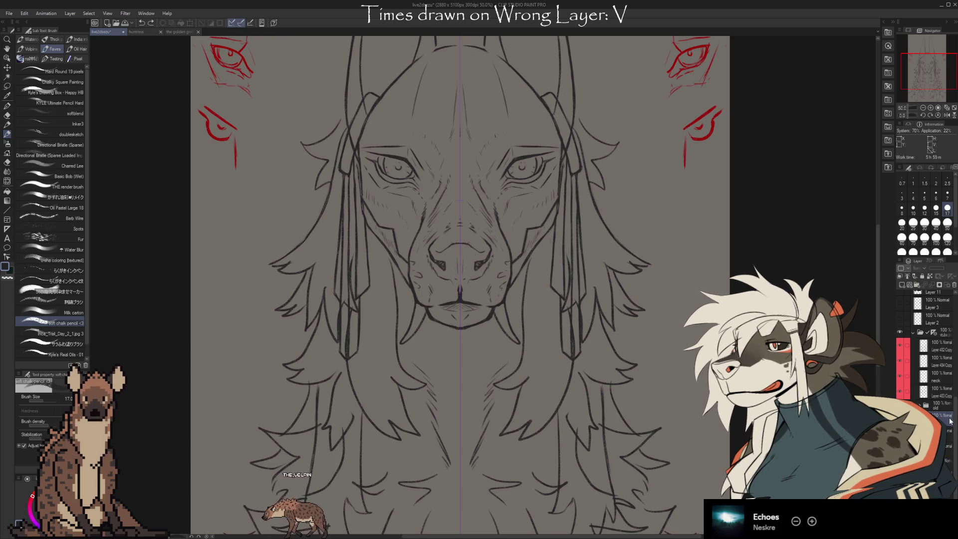
{"action": "key", "text": "ctrl+shift+n"}
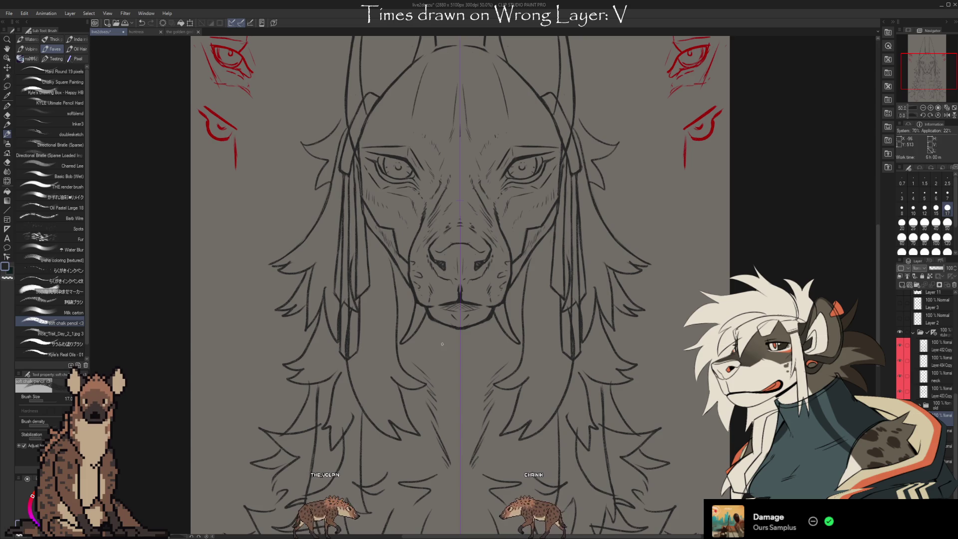
- Lasso-select the mouth and chin lines and start transforming them
{"action": "left_click", "coordinate": [6, 86]}
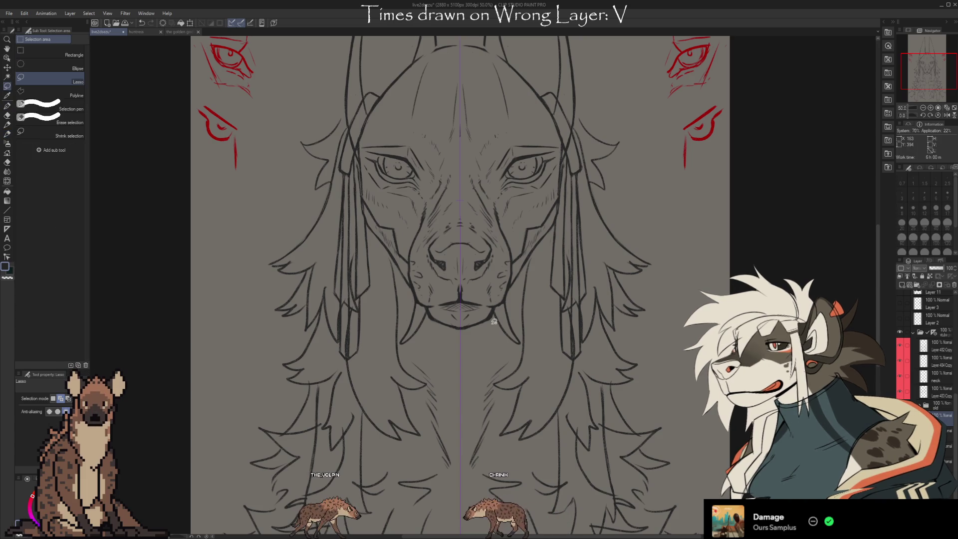
{"action": "left_click_drag", "start_coordinate": [498, 307], "coordinate": [482, 304]}
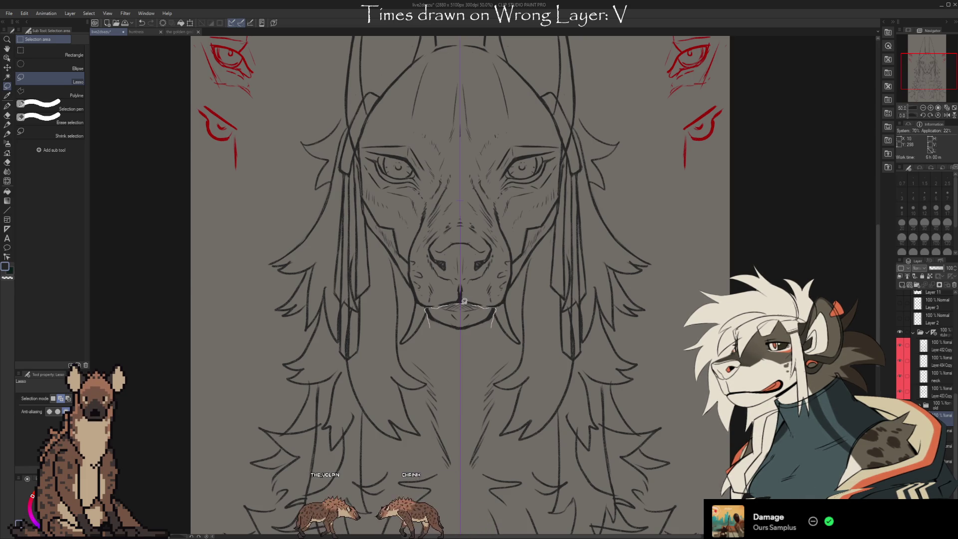
{"action": "left_click_drag", "start_coordinate": [461, 302], "coordinate": [428, 308]}
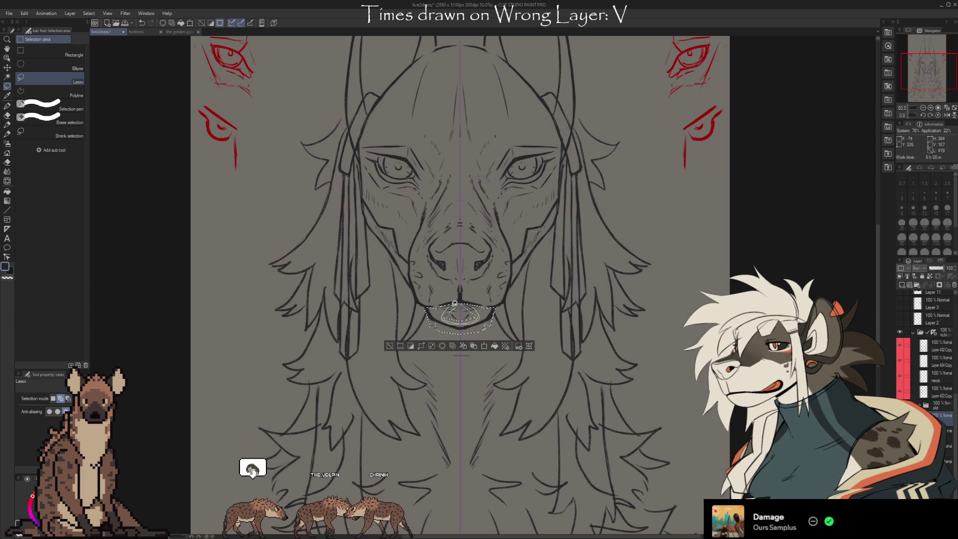
{"action": "left_click", "coordinate": [496, 346]}
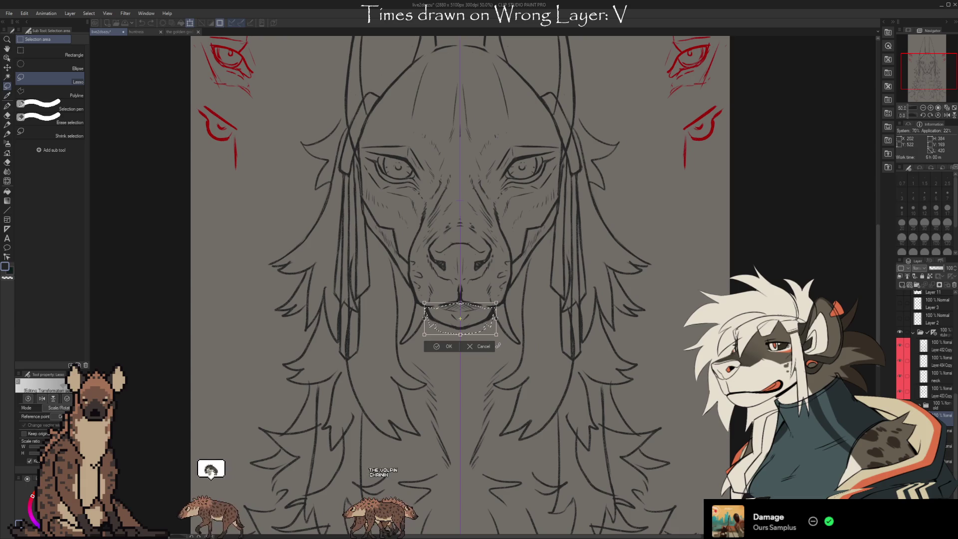
- Nudge the lower lip down with the arrow keys until it sits under the muzzle, then apply
{"action": "key", "text": "Down"}
{"action": "key", "text": "Down"}
{"action": "key", "text": "Down"}
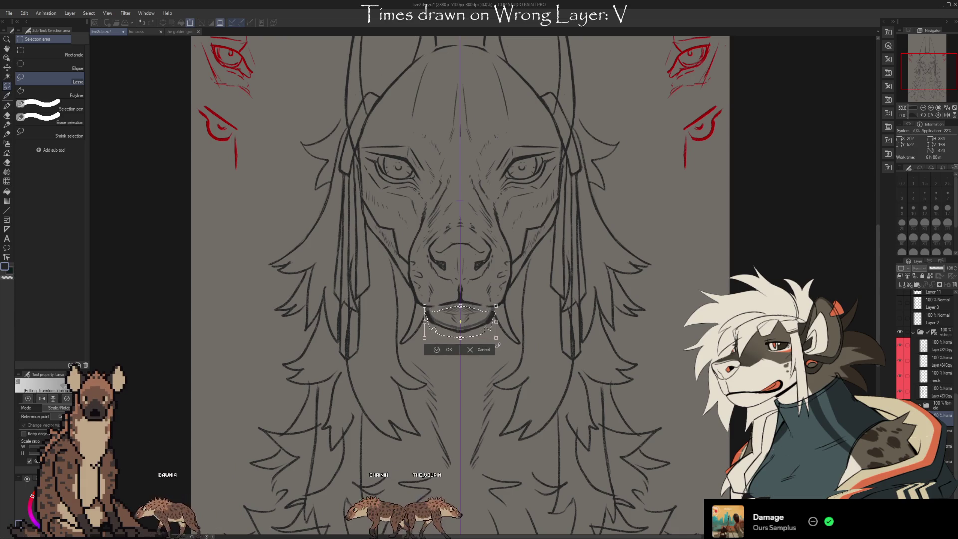
{"action": "key", "text": "Down"}
{"action": "key", "text": "Down"}
{"action": "key", "text": "Down"}
{"action": "key", "text": "Up"}
{"action": "key", "text": "Up"}
{"action": "key", "text": "Up"}
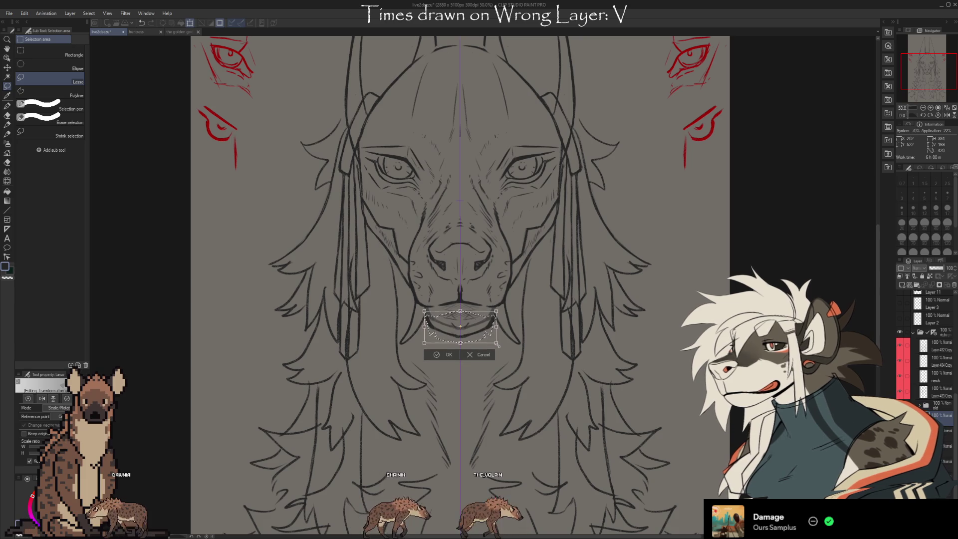
{"action": "key", "text": "Up"}
{"action": "key", "text": "Up"}
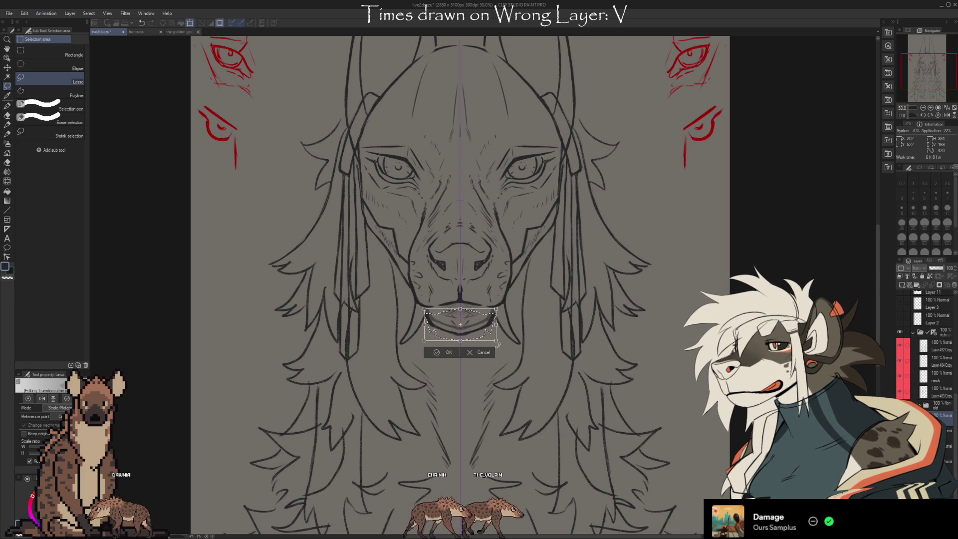
{"action": "key", "text": "Down"}
{"action": "key", "text": "Down"}
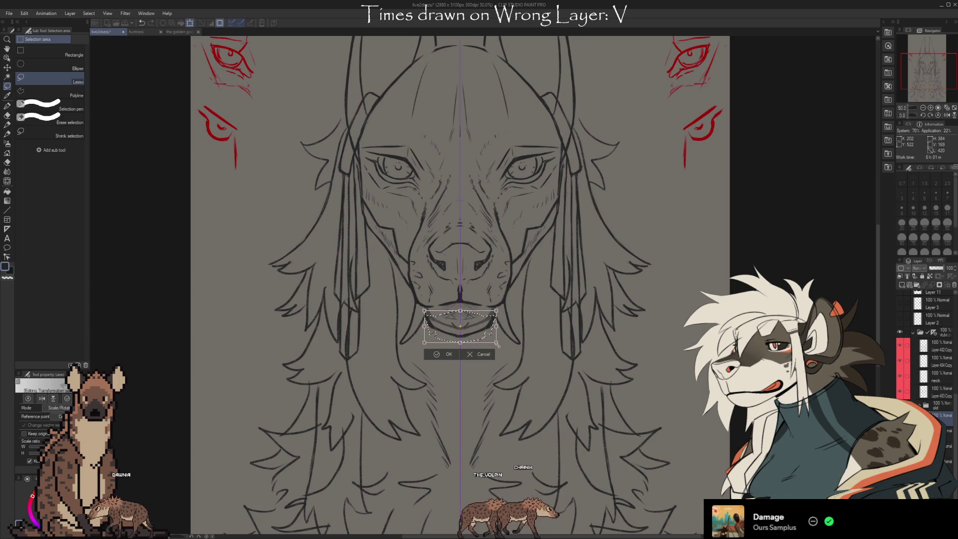
{"action": "key", "text": "Down"}
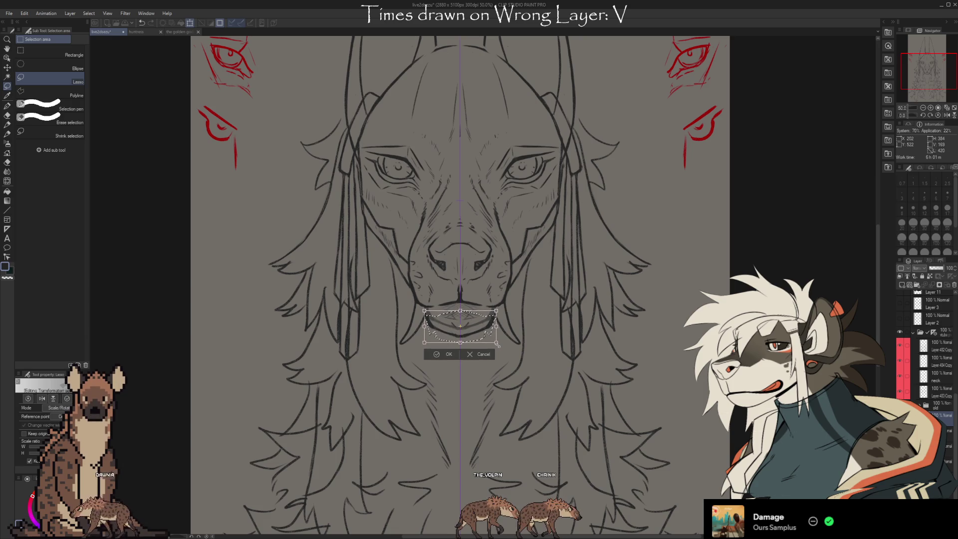
{"action": "key", "text": "Return"}
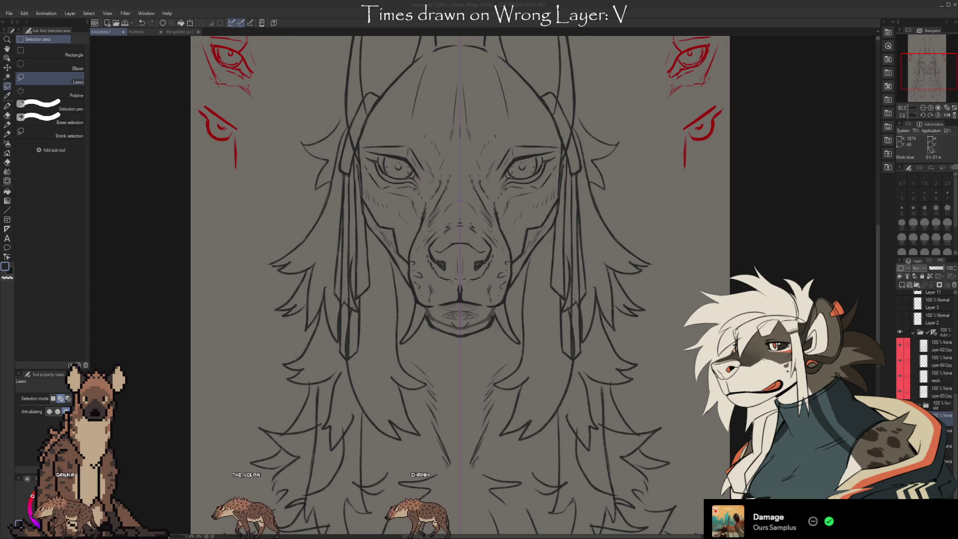
- Stroke over the lower lip line with the chalk pencil to darken and thicken it
{"action": "key", "text": "e"}
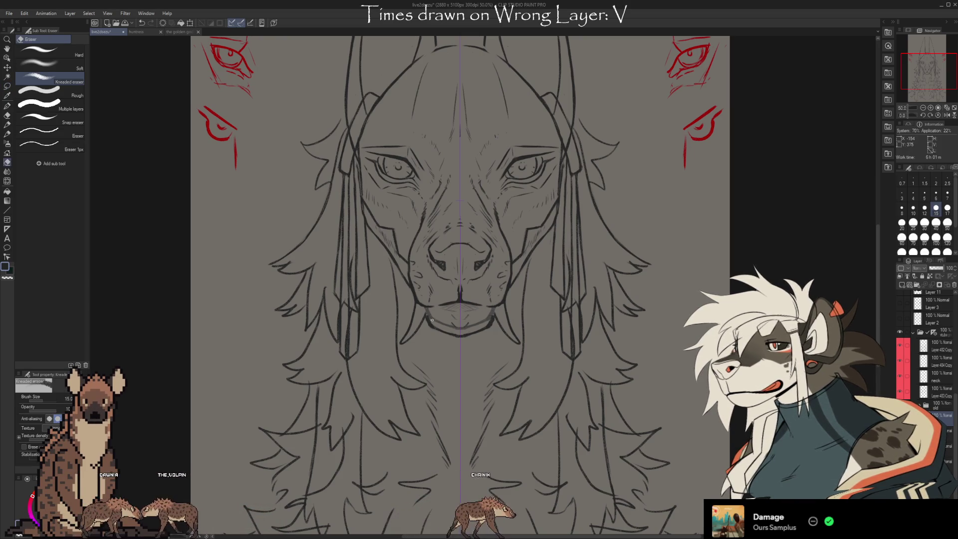
{"action": "key", "text": "b"}
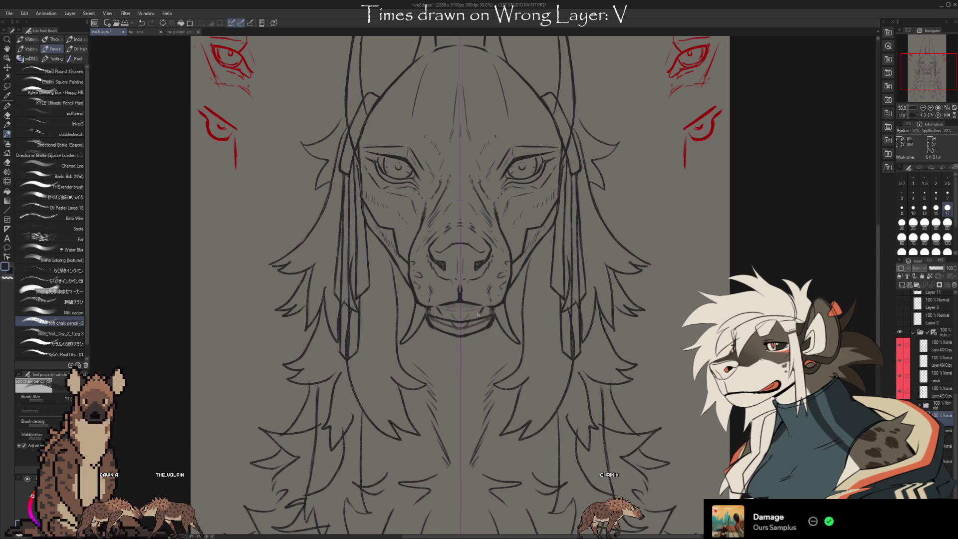
{"action": "left_click_drag", "start_coordinate": [431, 319], "coordinate": [464, 325]}
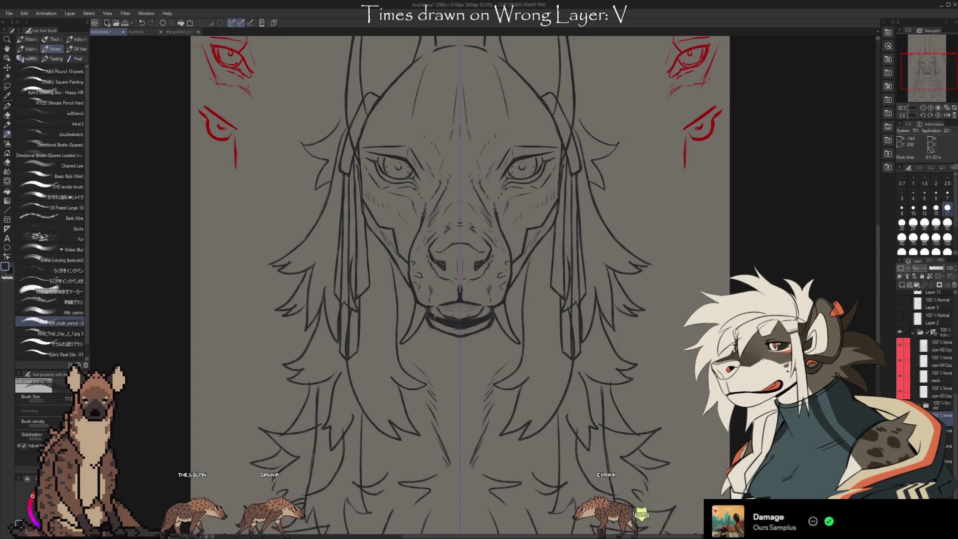
{"action": "key", "text": "e"}
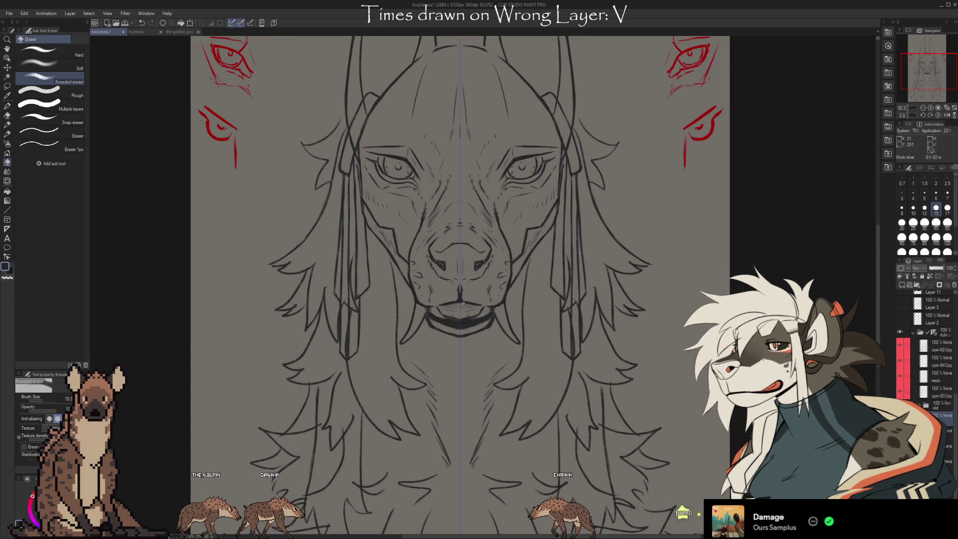
{"action": "key", "text": "m"}
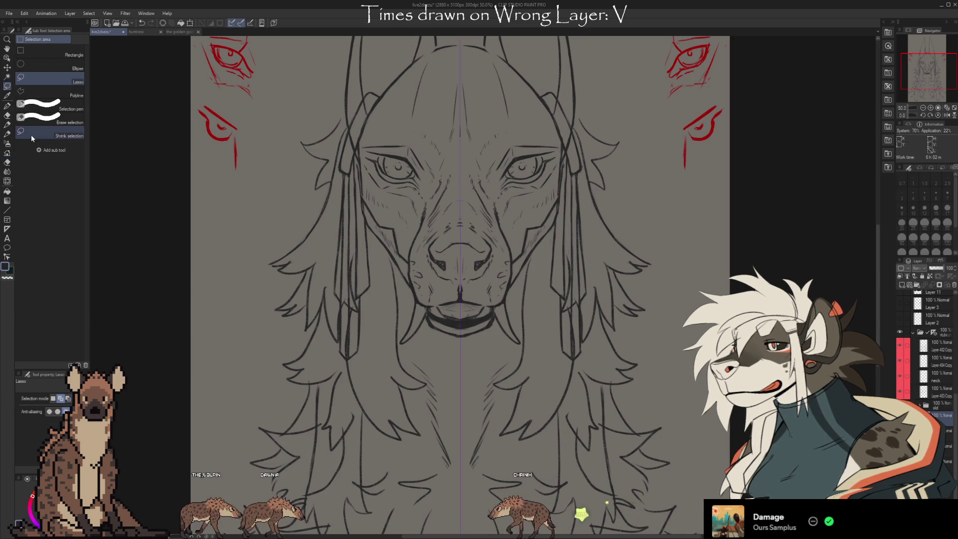
- Lasso the lip lines, move them up and right and mesh-warp their bottom edge, then deselect
{"action": "left_click_drag", "start_coordinate": [437, 303], "coordinate": [482, 306]}
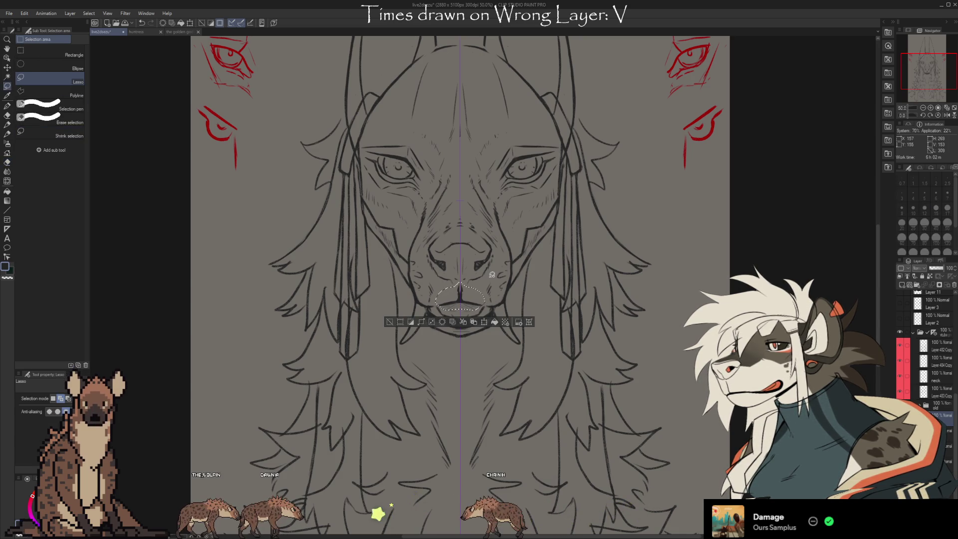
{"action": "left_click", "coordinate": [530, 322]}
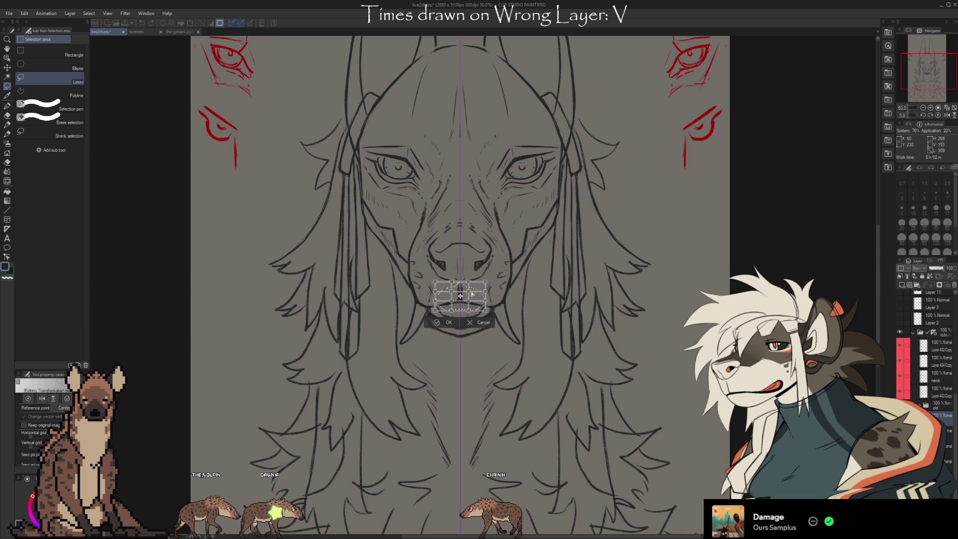
{"action": "scroll", "coordinate": [459, 295], "scroll_direction": "up", "scroll_amount": 2}
{"action": "scroll", "coordinate": [450, 298], "scroll_direction": "up", "scroll_amount": 1}
{"action": "left_click_drag", "start_coordinate": [449, 296], "coordinate": [449, 296]}
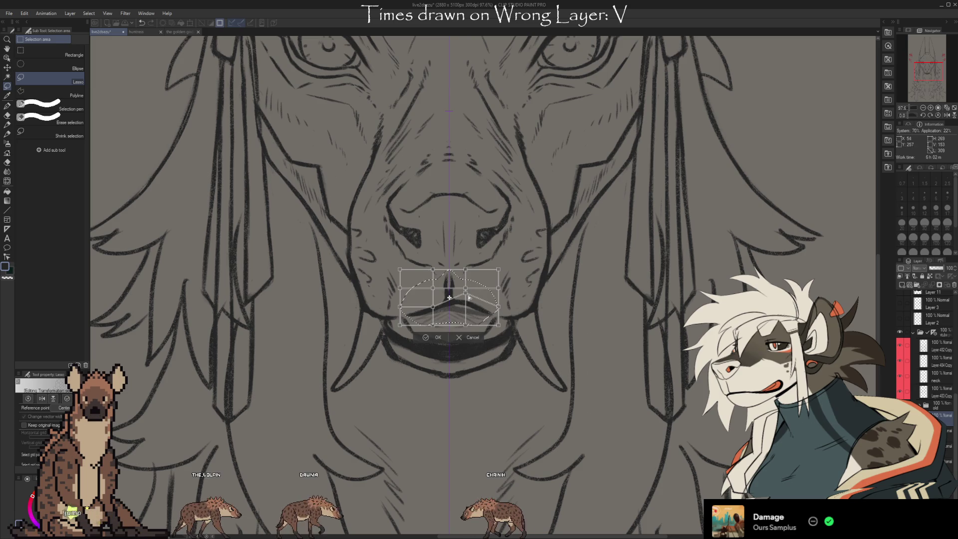
{"action": "left_click_drag", "start_coordinate": [434, 312], "coordinate": [448, 283]}
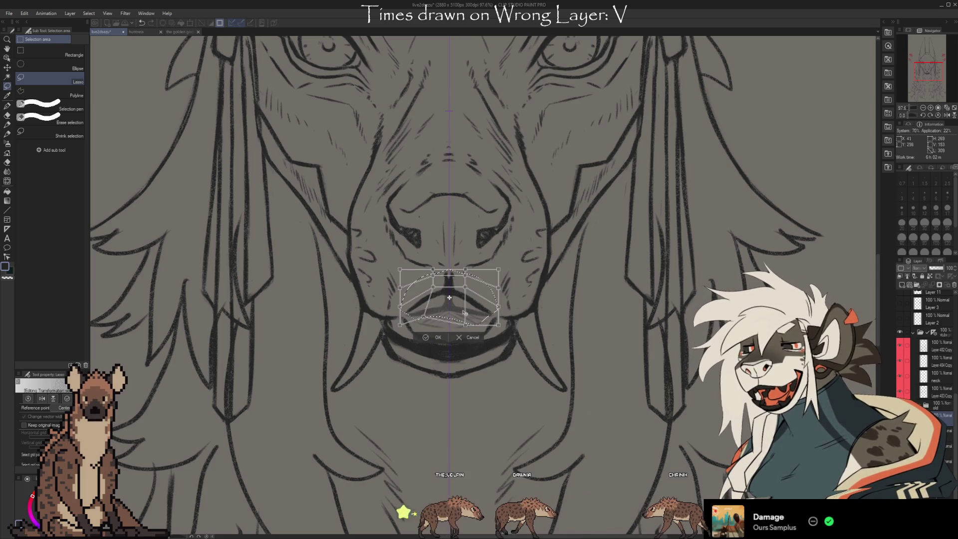
{"action": "left_click_drag", "start_coordinate": [471, 323], "coordinate": [476, 320]}
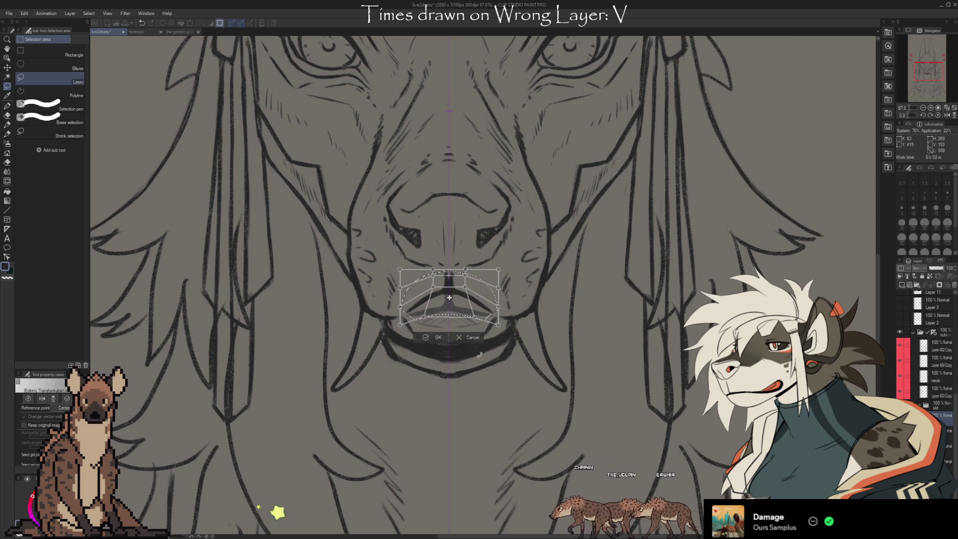
{"action": "left_click", "coordinate": [434, 336]}
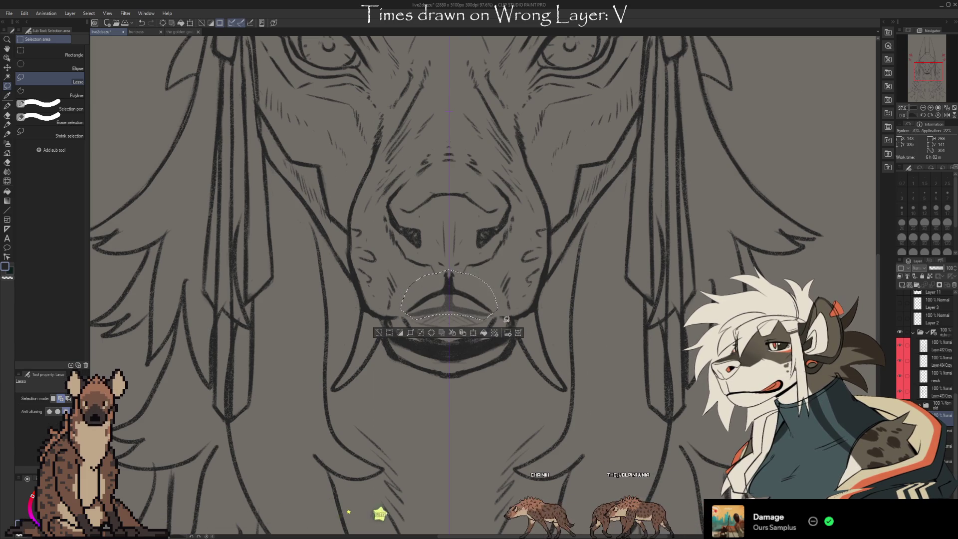
{"action": "left_click", "coordinate": [381, 334]}
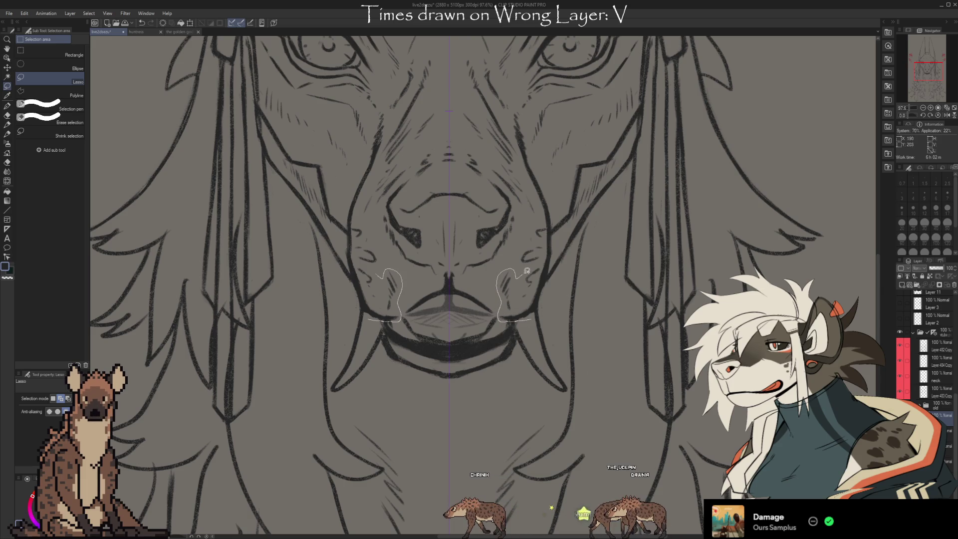
- Lasso the lower lip and muzzle sides and warp the right mouth corner up and inward
{"action": "left_click_drag", "start_coordinate": [549, 276], "coordinate": [551, 263]}
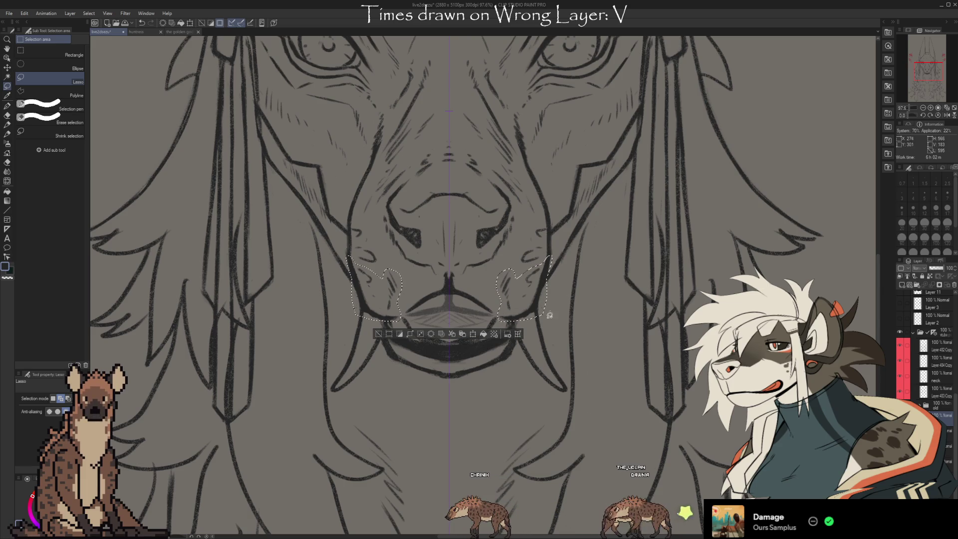
{"action": "left_click_drag", "start_coordinate": [544, 315], "coordinate": [511, 318]}
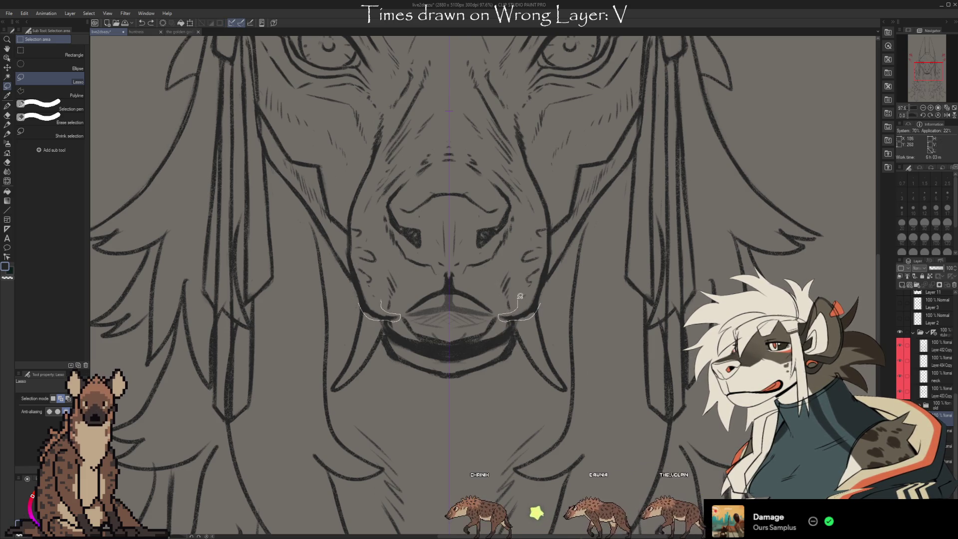
{"action": "mouse_move", "coordinate": [505, 313]}
{"action": "left_mouse_down"}
{"action": "mouse_move", "coordinate": [550, 263]}
{"action": "mouse_move", "coordinate": [550, 279]}
{"action": "left_mouse_up"}
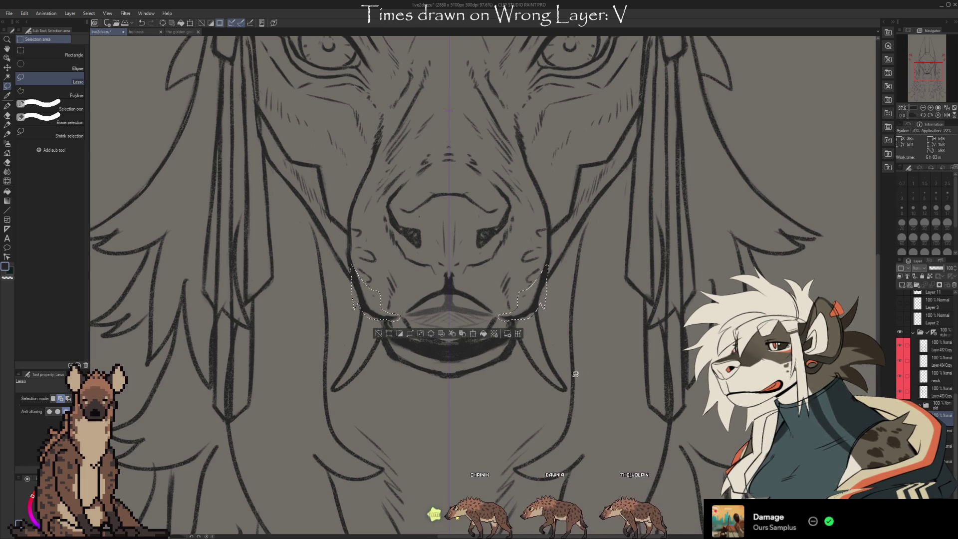
{"action": "left_click", "coordinate": [514, 336]}
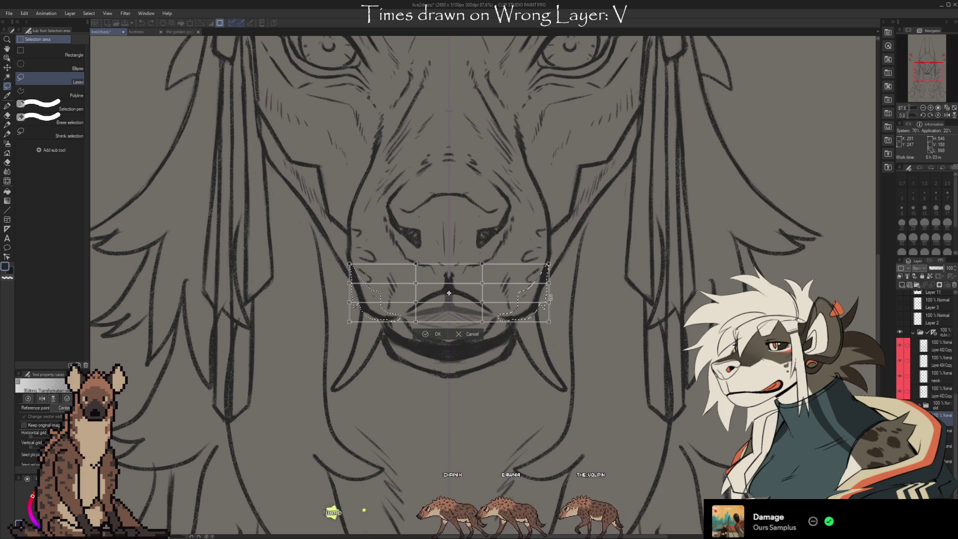
{"action": "left_click_drag", "start_coordinate": [550, 297], "coordinate": [550, 289]}
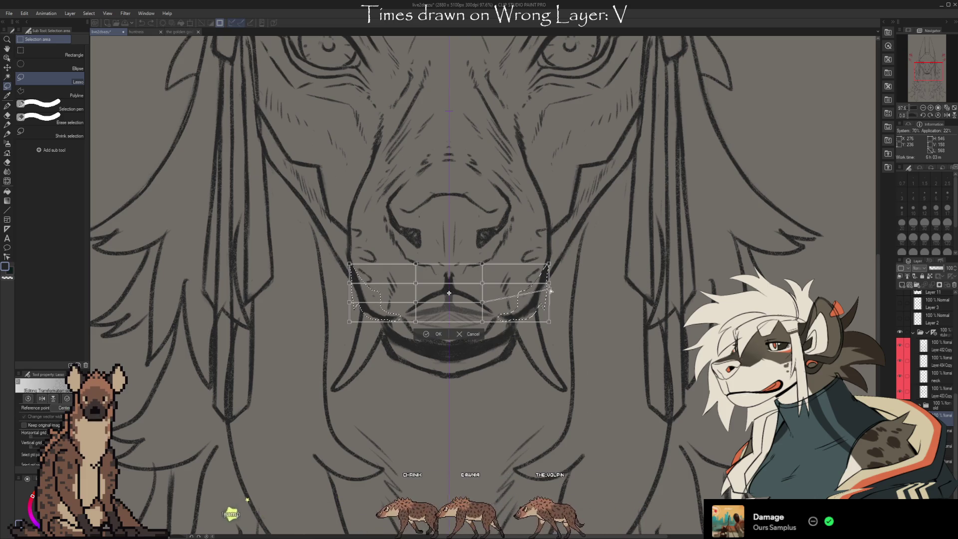
{"action": "mouse_move", "coordinate": [550, 290]}
{"action": "left_mouse_down"}
{"action": "mouse_move", "coordinate": [549, 268]}
{"action": "mouse_move", "coordinate": [553, 278]}
{"action": "left_mouse_up"}
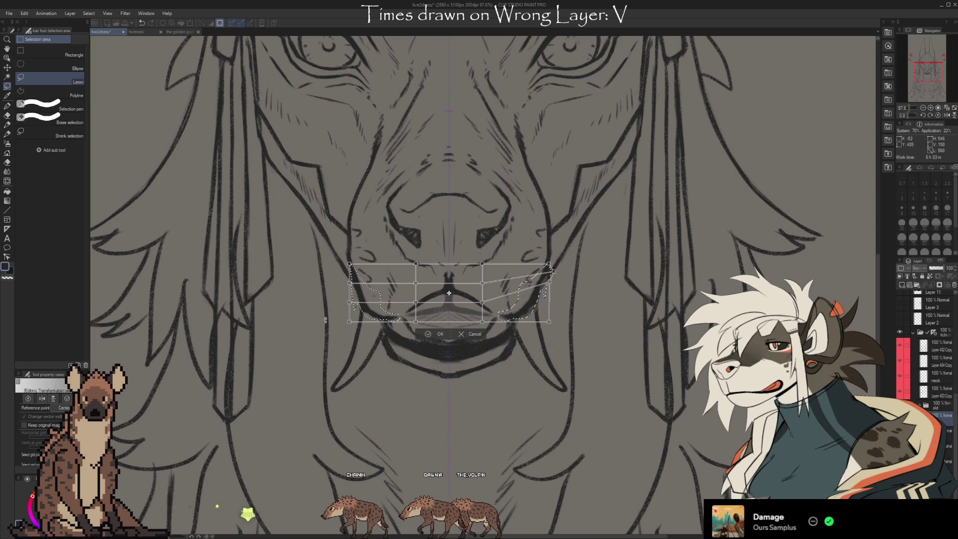
{"action": "left_click_drag", "start_coordinate": [550, 326], "coordinate": [544, 309]}
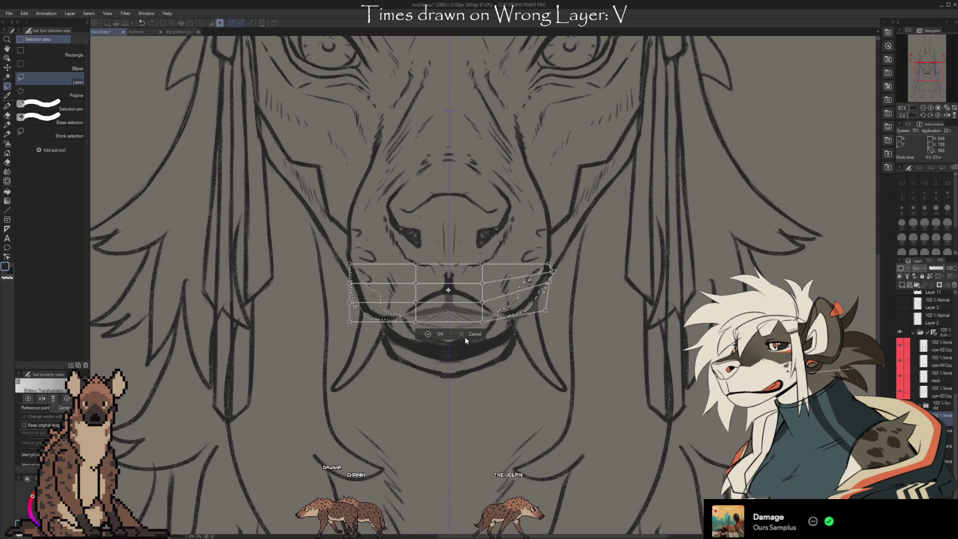
{"action": "key", "text": "Return"}
{"action": "key", "text": "e"}
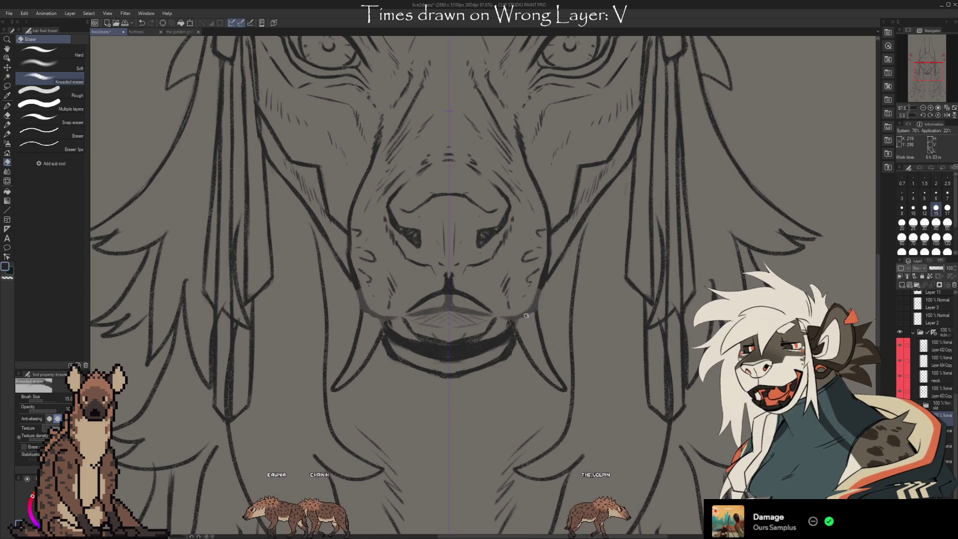
{"action": "key", "text": "b"}
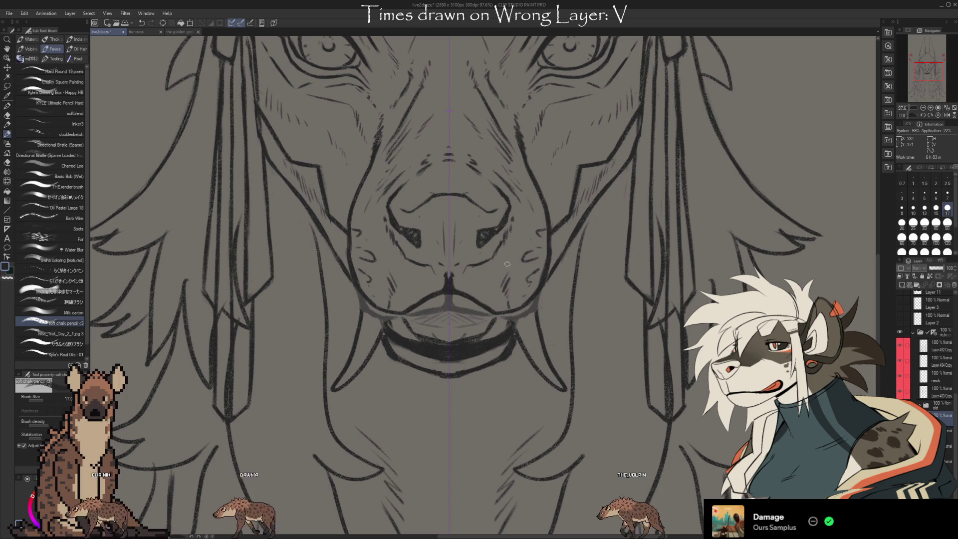
{"action": "scroll", "coordinate": [507, 264], "scroll_direction": "down", "scroll_amount": 2}
{"action": "scroll", "coordinate": [515, 339], "scroll_direction": "up", "scroll_amount": 1}
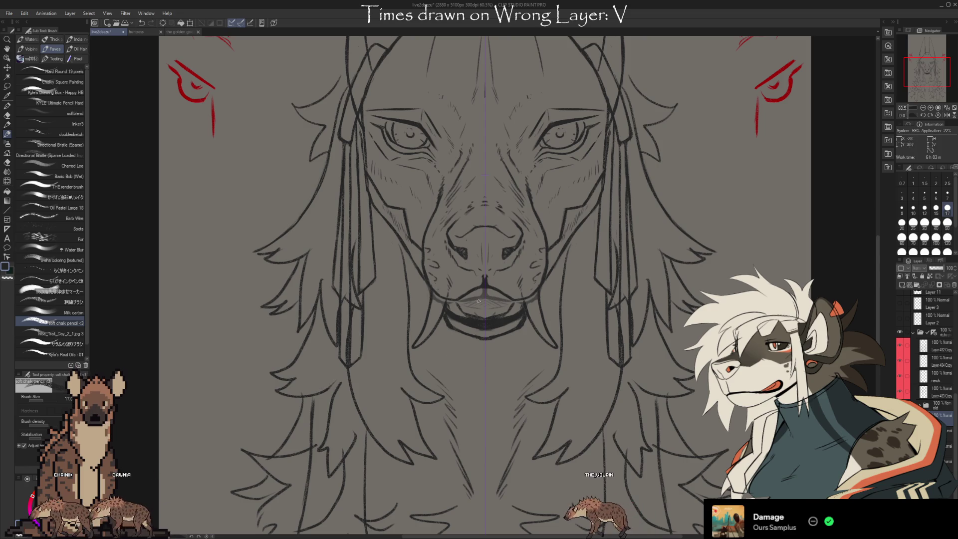
- Ink a heavier lower-lip outline beneath the fangs, switching between eraser and pencil
{"action": "key", "text": "e"}
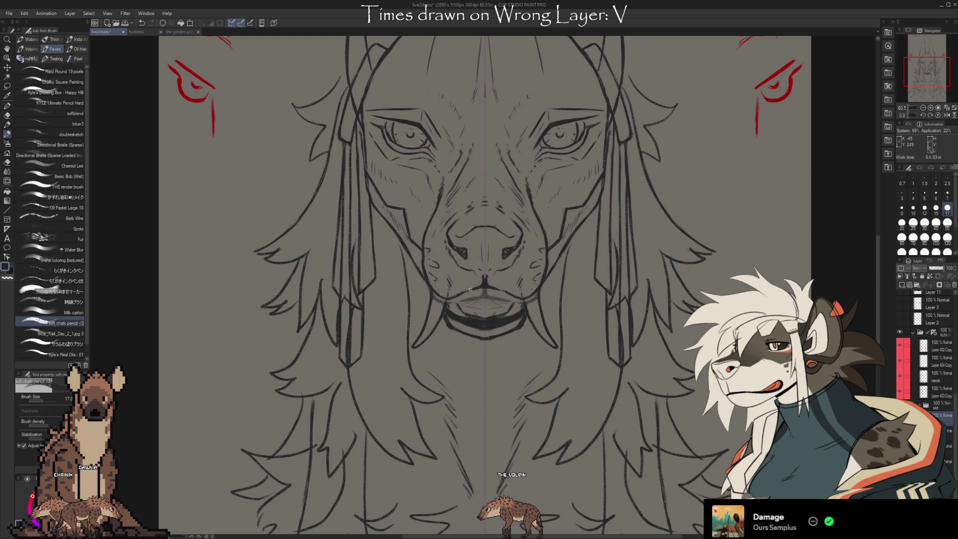
{"action": "key", "text": "b"}
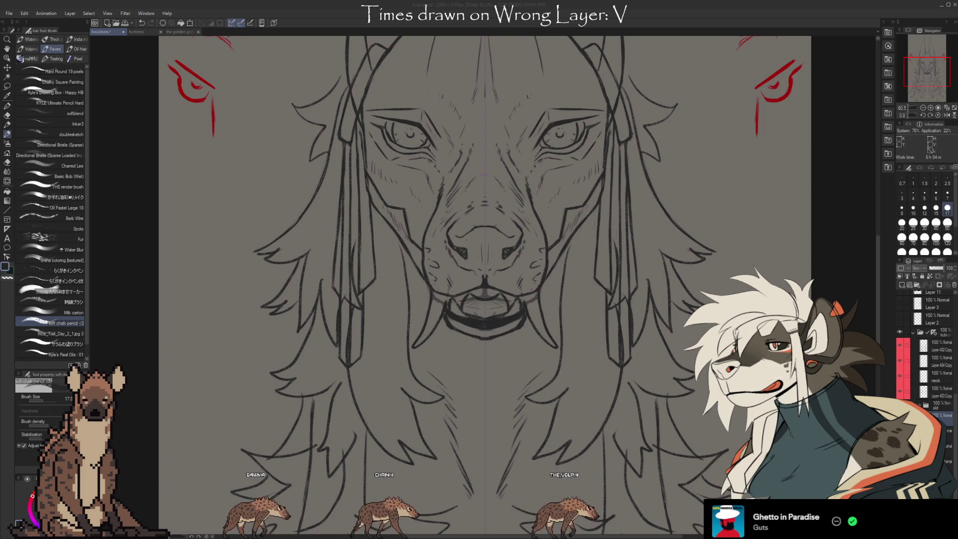
{"action": "left_click", "coordinate": [482, 308]}
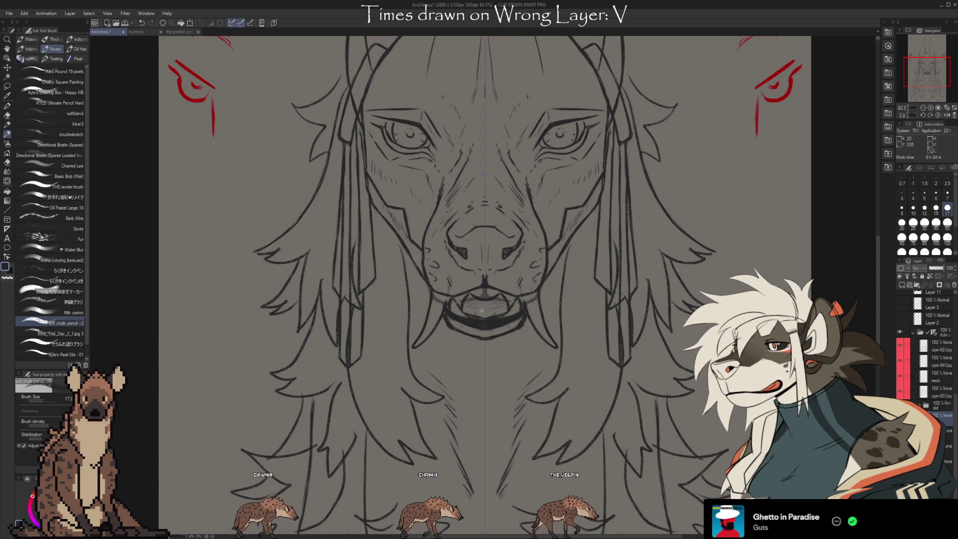
{"action": "key", "text": "b"}
{"action": "key", "text": "b"}
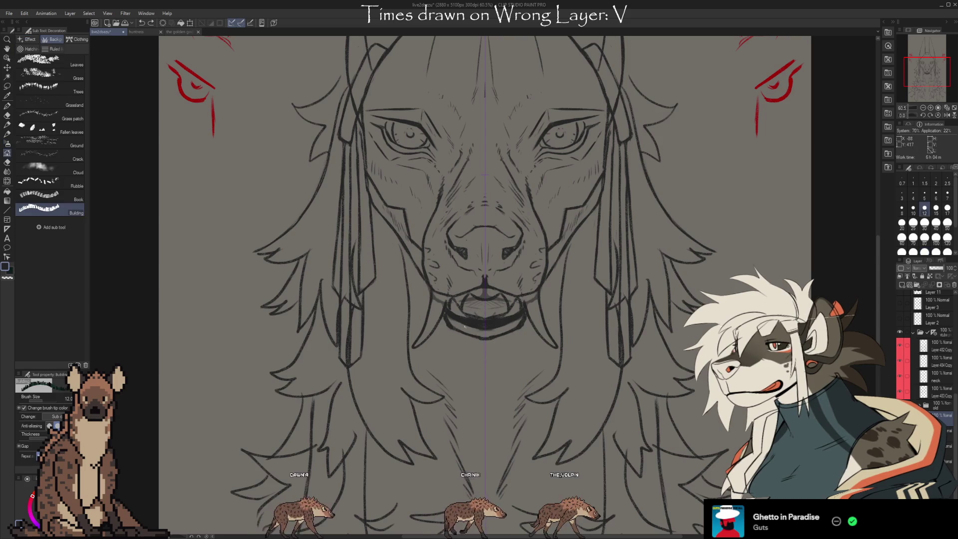
{"action": "key", "text": "b"}
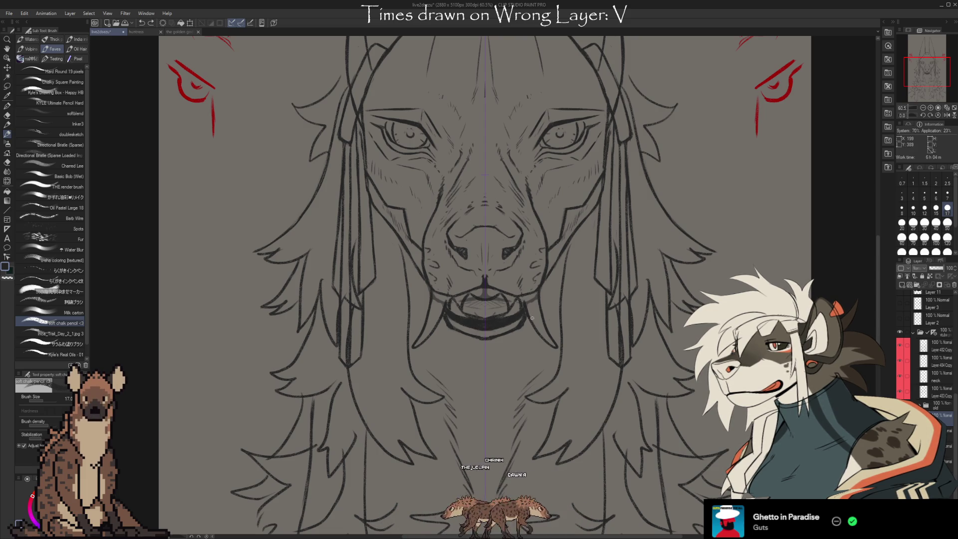
{"action": "scroll", "coordinate": [533, 318], "scroll_direction": "down", "scroll_amount": 2}
{"action": "scroll", "coordinate": [525, 337], "scroll_direction": "up", "scroll_amount": 2}
{"action": "scroll", "coordinate": [474, 404], "scroll_direction": "down", "scroll_amount": 1}
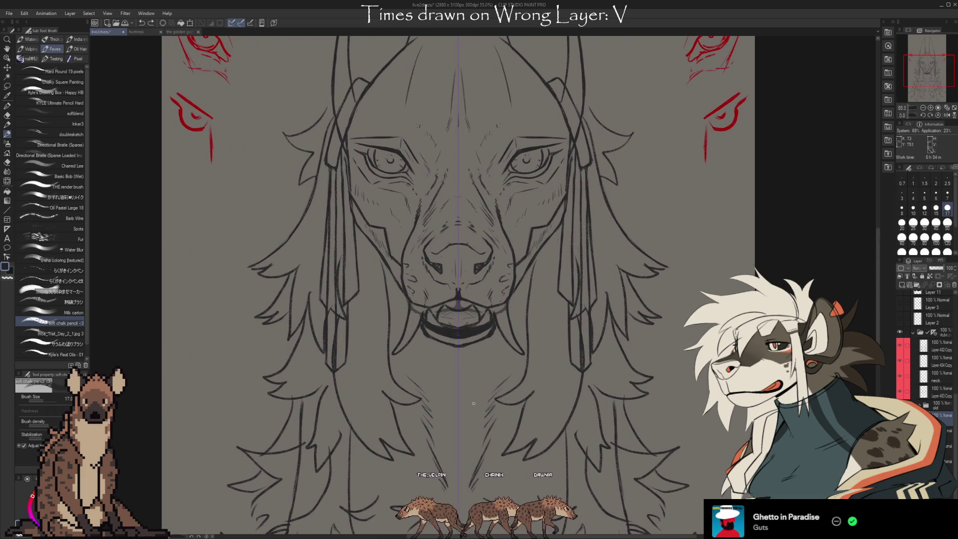
- Work the slightly parted mouth with alternating eraser and pencil passes
{"action": "key", "text": "e"}
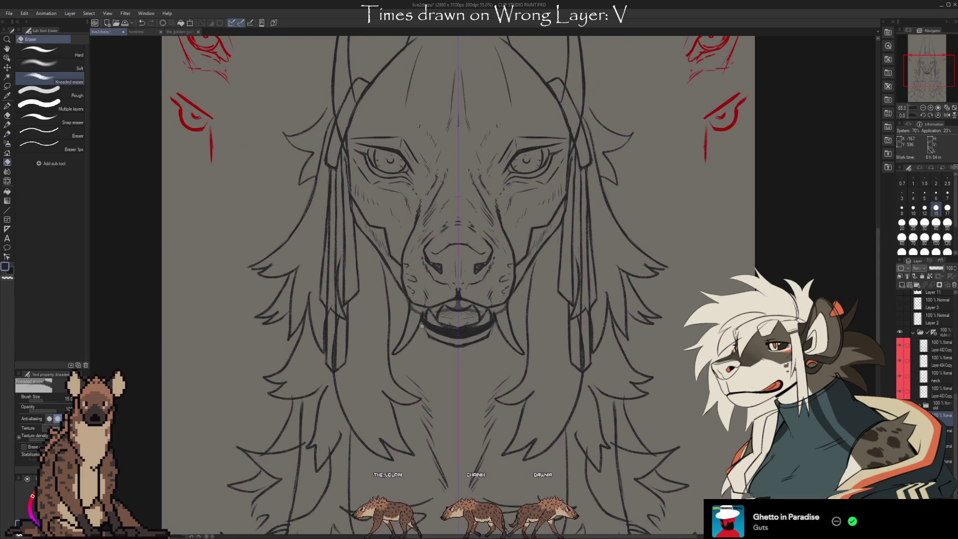
{"action": "key", "text": "b"}
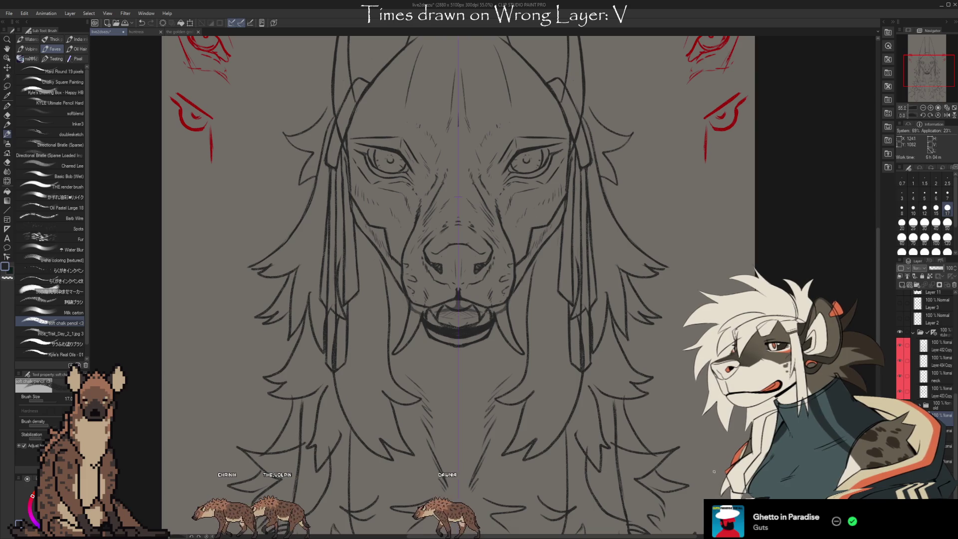
{"action": "key", "text": "e"}
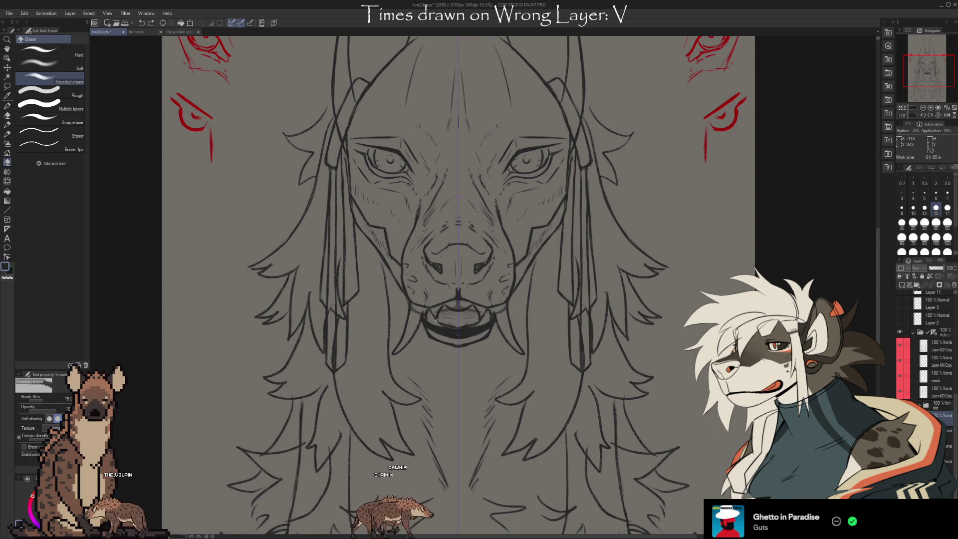
{"action": "key", "text": "b"}
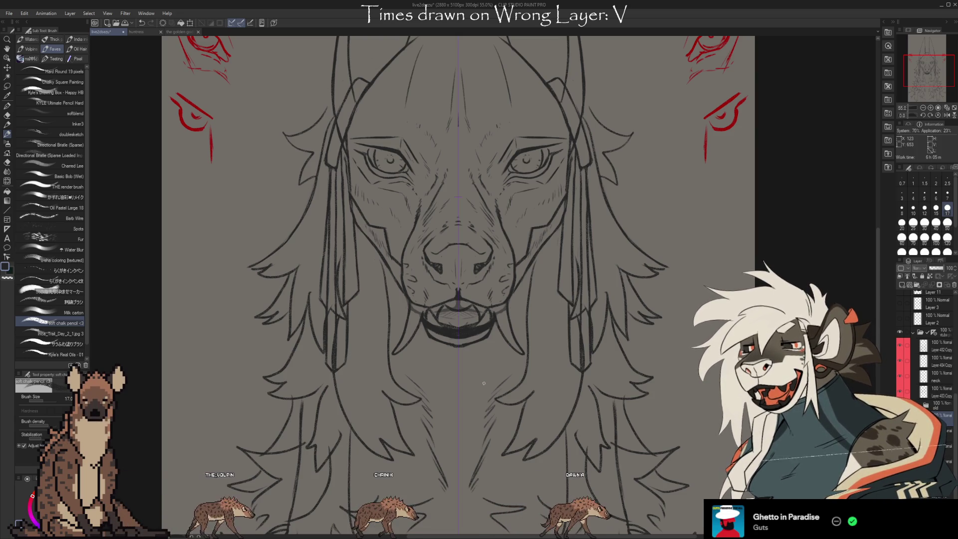
- Compare open- and closed-mouth versions, then restore the bold dark cheek stripes
{"action": "key", "text": "ctrl+y"}
{"action": "key", "text": "ctrl+y"}
{"action": "key", "text": "ctrl+z"}
{"action": "key", "text": "ctrl+z"}
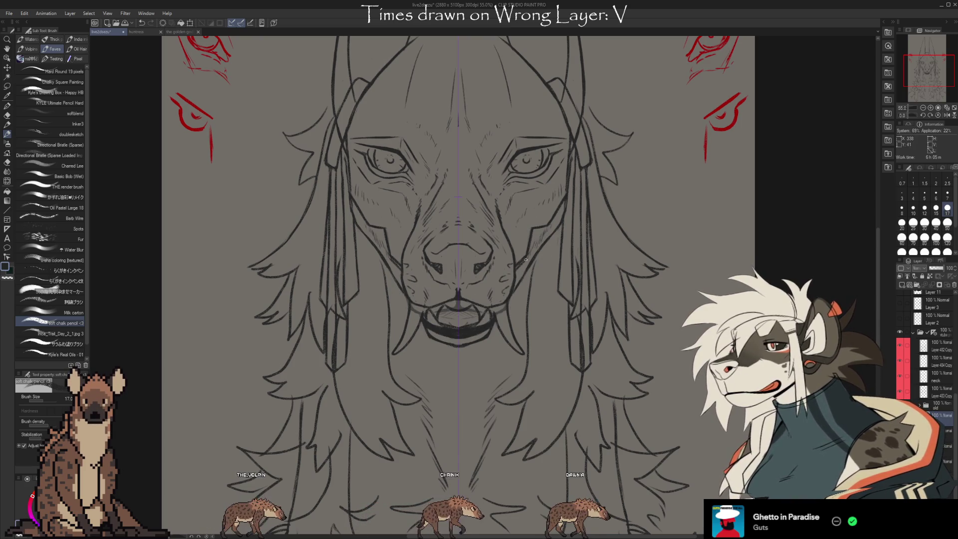
{"action": "key", "text": "ctrl+y"}
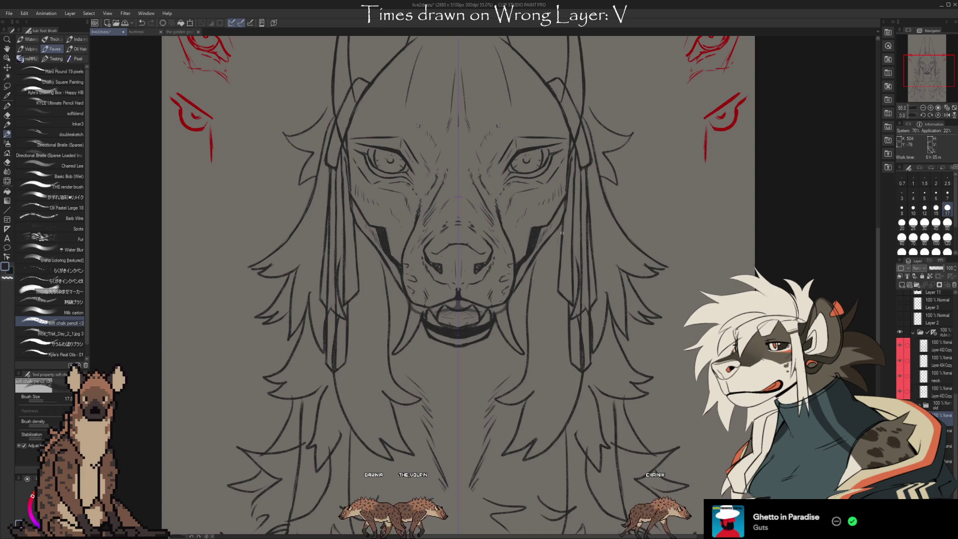
- Flicker the dark face linework on and off to compare it against the underlying sketch
{"action": "key", "text": "e"}
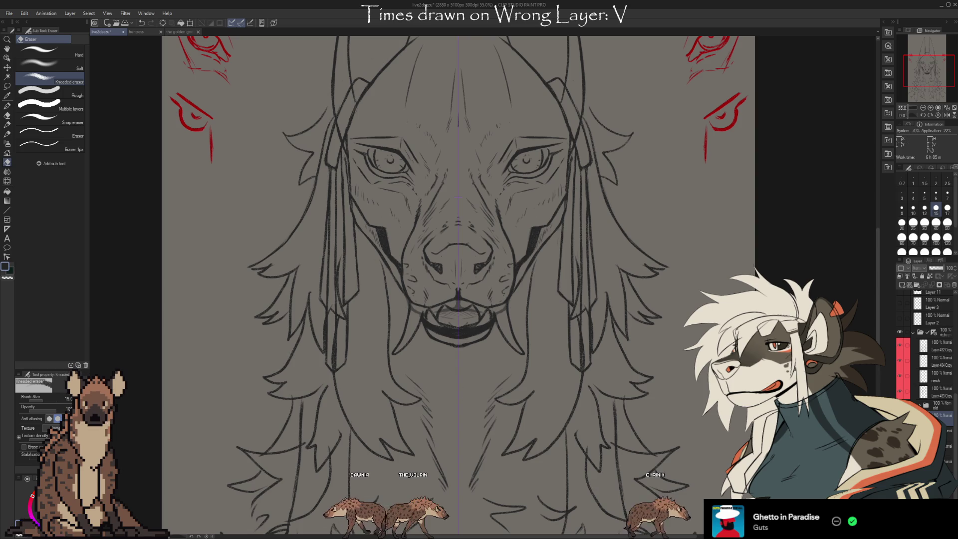
{"action": "key", "text": "Delete"}
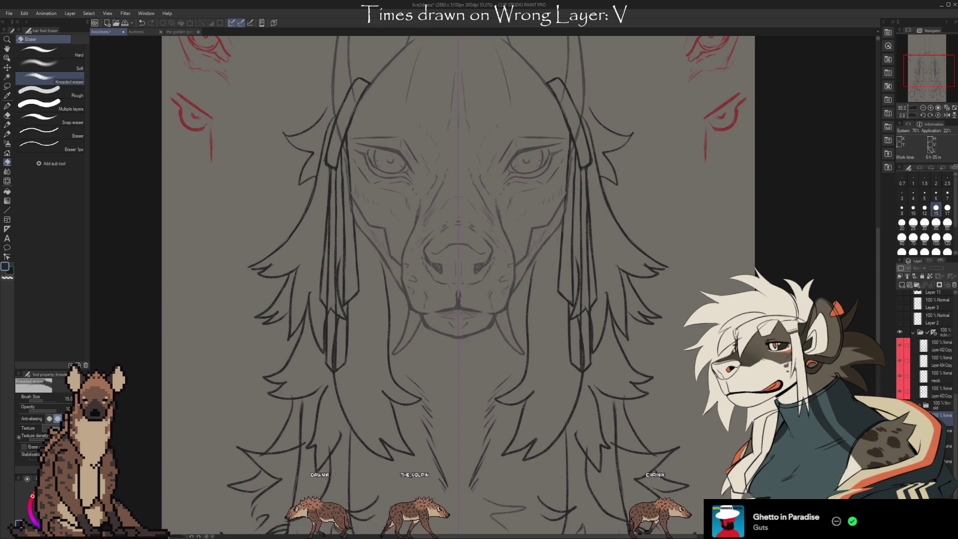
{"action": "key", "text": "ctrl+z"}
{"action": "key", "text": "ctrl+y"}
{"action": "key", "text": "ctrl+z"}
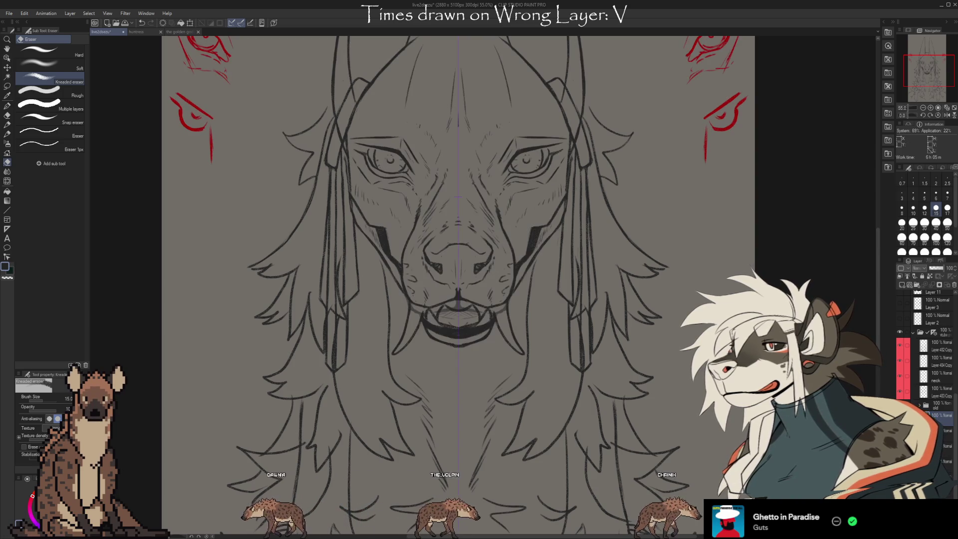
{"action": "key", "text": "ctrl+y"}
{"action": "key", "text": "ctrl+z"}
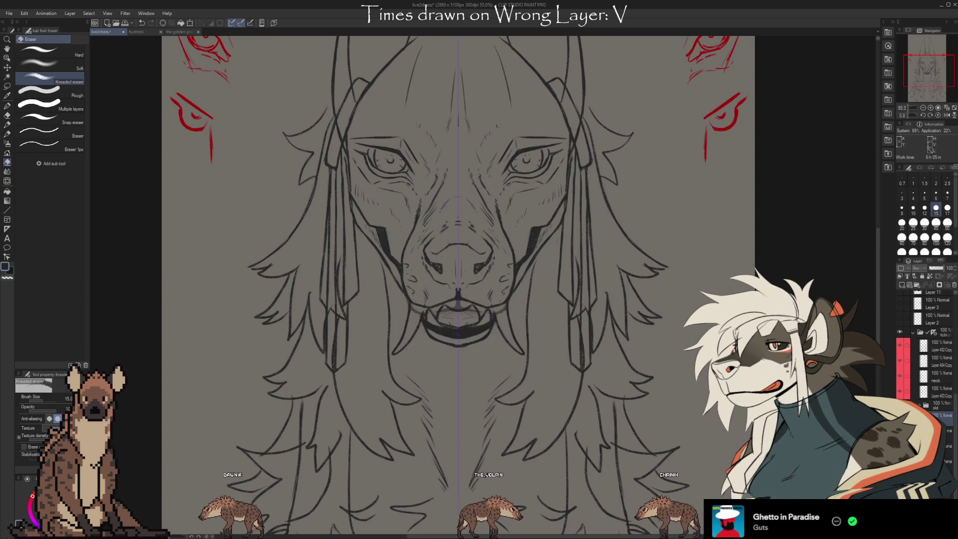
{"action": "key", "text": "ctrl+y"}
{"action": "key", "text": "ctrl+z"}
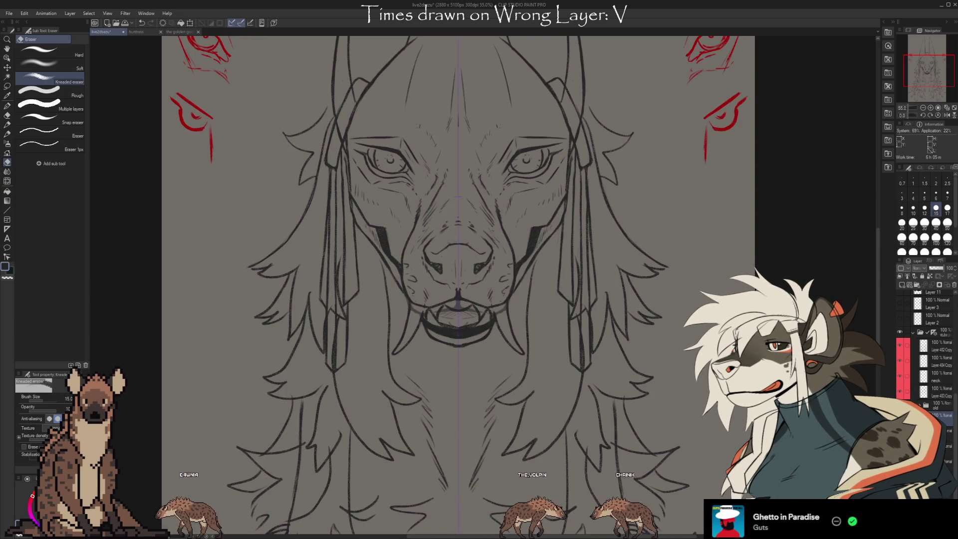
{"action": "key", "text": "ctrl+z"}
{"action": "key", "text": "ctrl+y"}
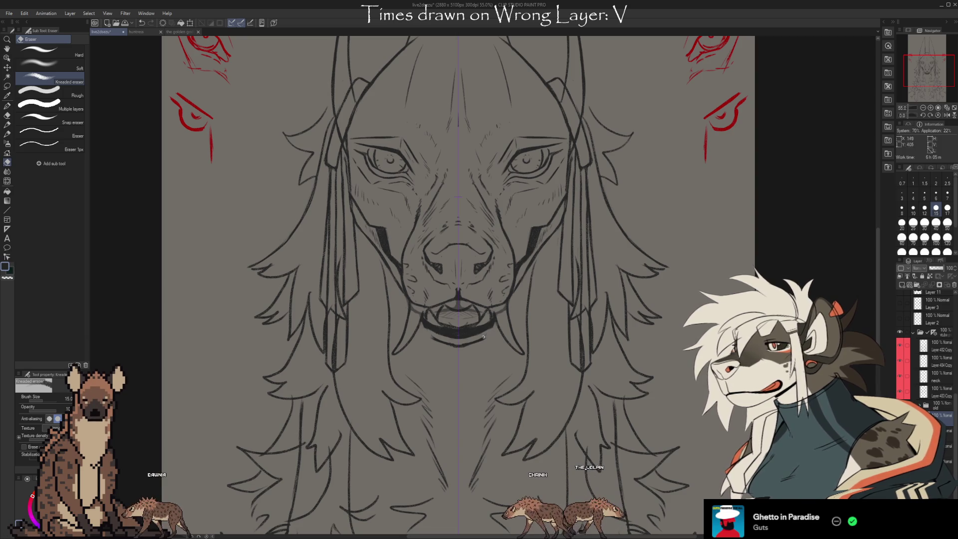
- Remove the dark mouth strokes and sketch a V-shaped chin with a curved jaw line beneath
{"action": "key", "text": "b"}
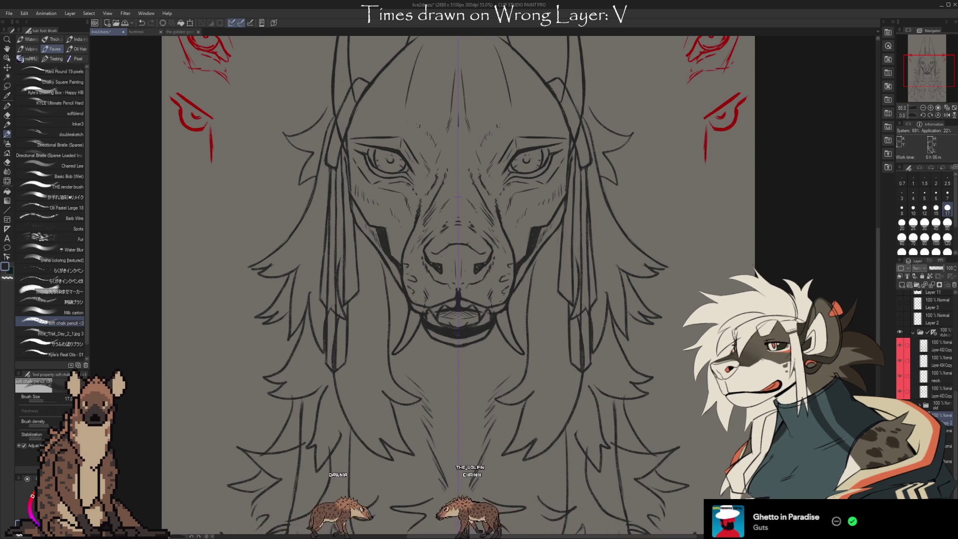
{"action": "key", "text": "ctrl+z"}
{"action": "key", "text": "e"}
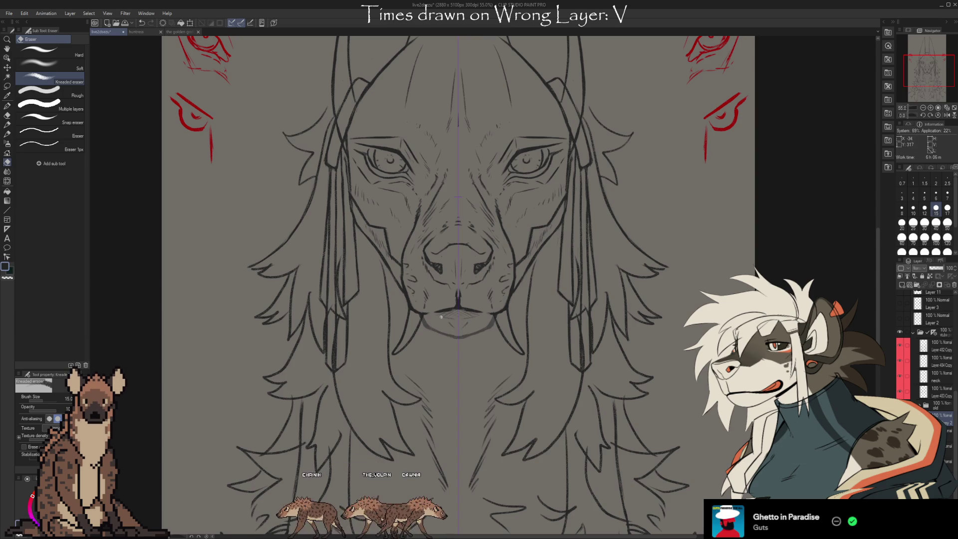
{"action": "key", "text": "b"}
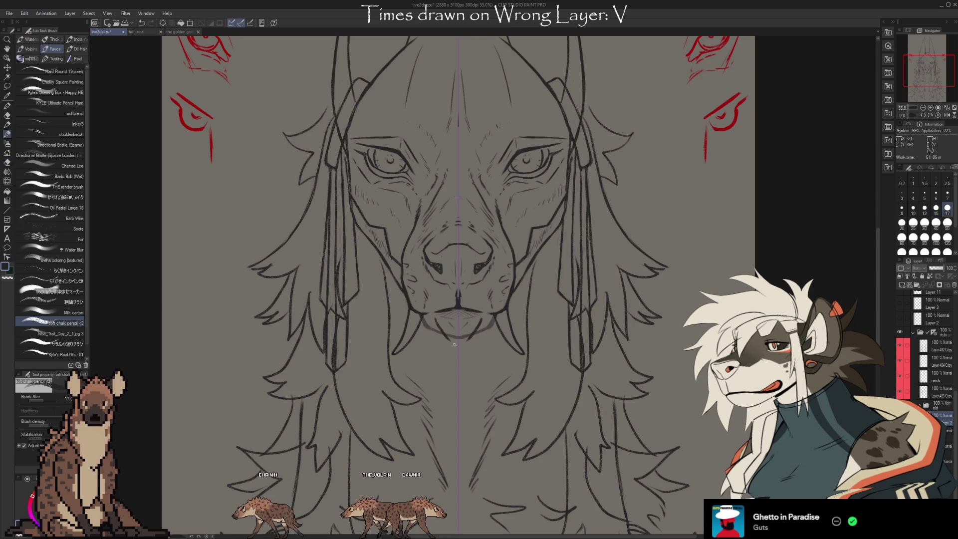
{"action": "left_click_drag", "start_coordinate": [450, 335], "coordinate": [467, 338]}
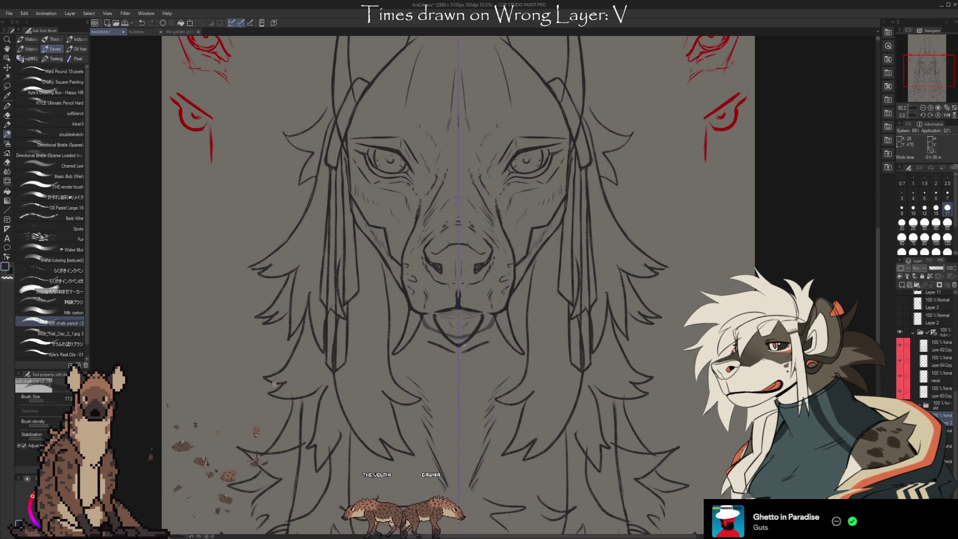
{"action": "left_click_drag", "start_coordinate": [433, 347], "coordinate": [482, 336]}
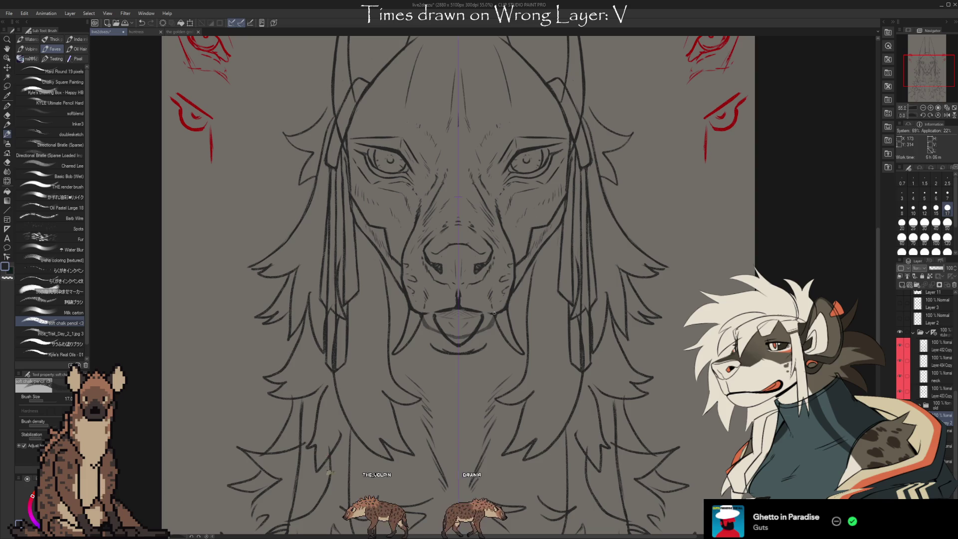
- Add a short stroke below the chin while cleaning up with the eraser
{"action": "key", "text": "e"}
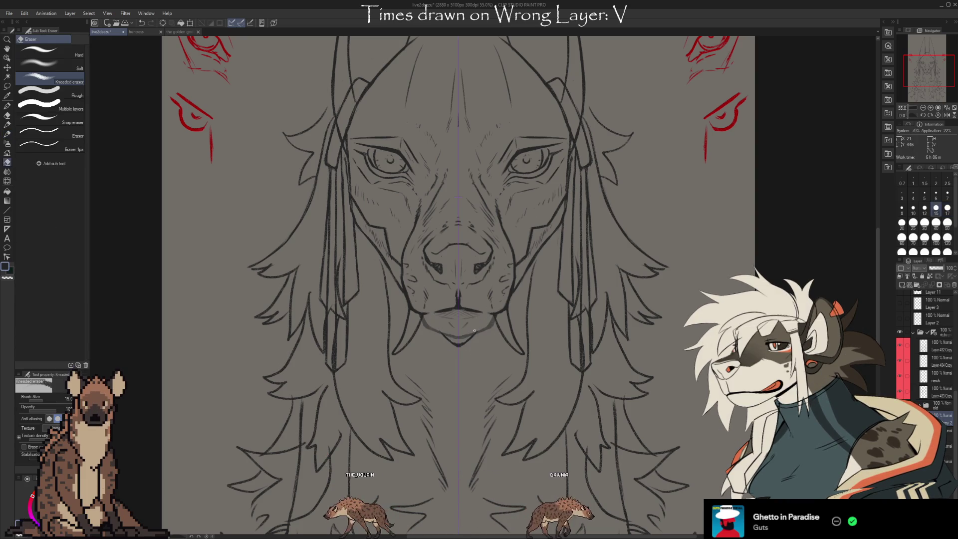
{"action": "key", "text": "b"}
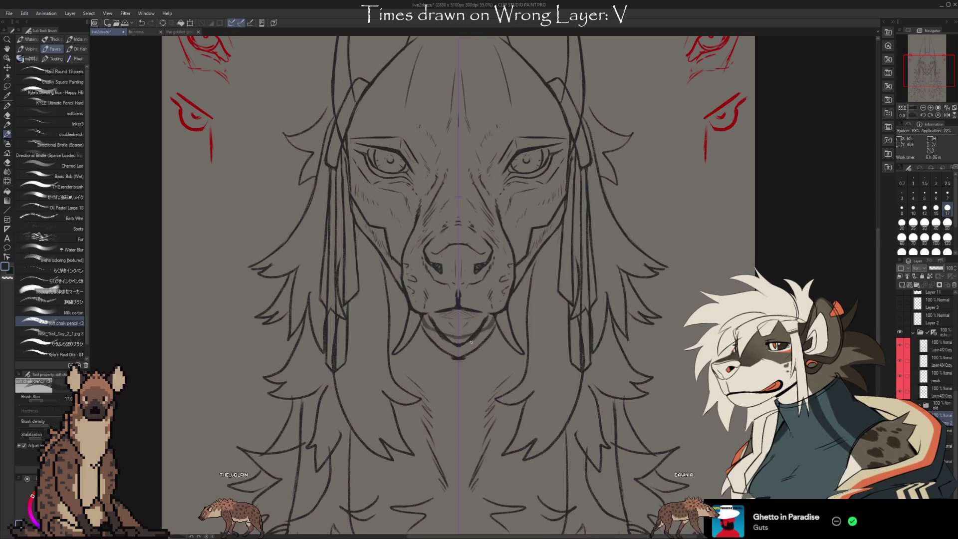
{"action": "mouse_move", "coordinate": [443, 363]}
{"action": "left_mouse_down"}
{"action": "mouse_move", "coordinate": [465, 362]}
{"action": "mouse_move", "coordinate": [483, 342]}
{"action": "left_mouse_up"}
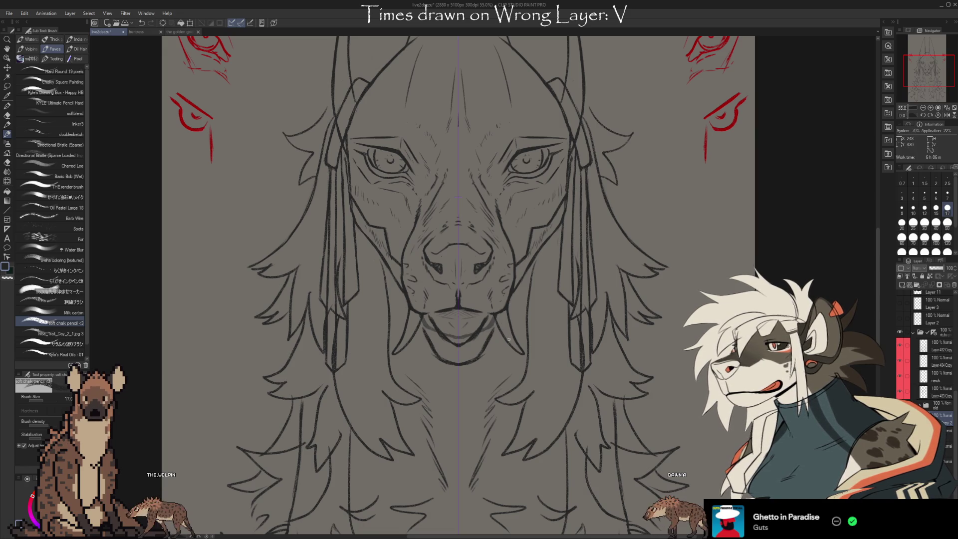
{"action": "key", "text": "b"}
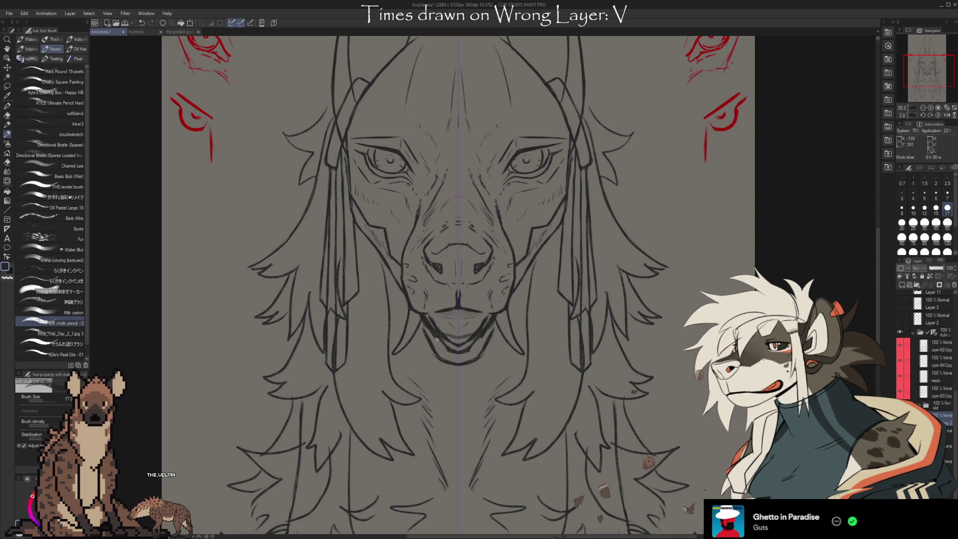
- Draw and tidy the open toothed mouth with dark lower jaw, alternating pencil and eraser
{"action": "key", "text": "e"}
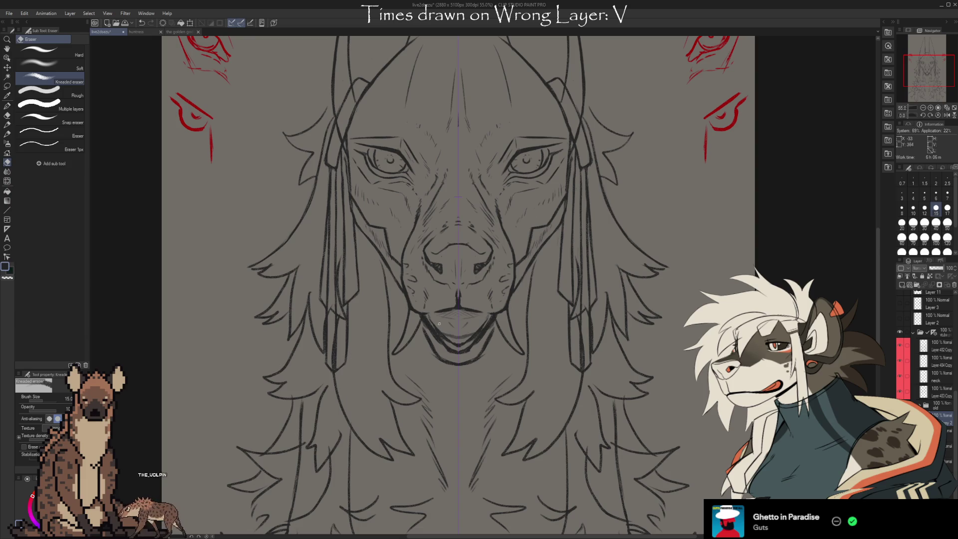
{"action": "key", "text": "b"}
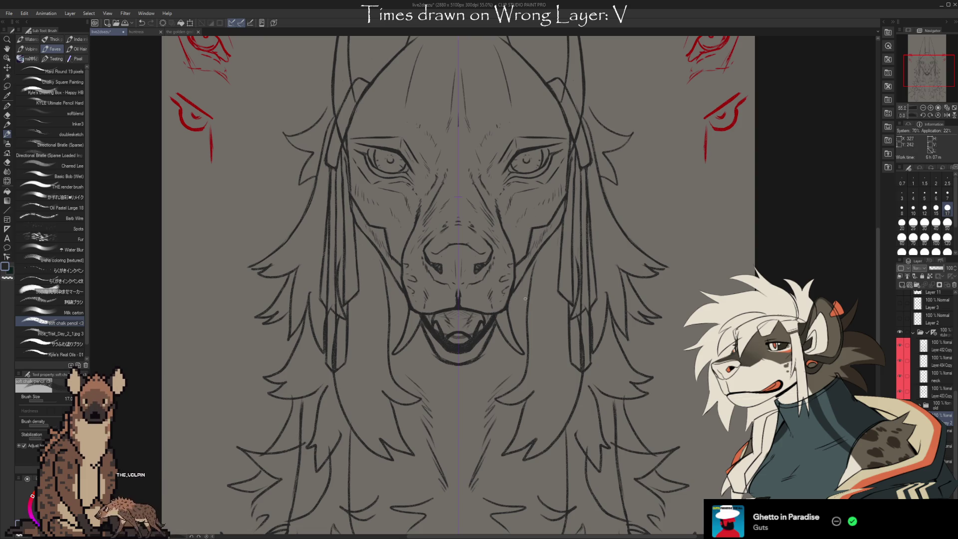
{"action": "key", "text": "e"}
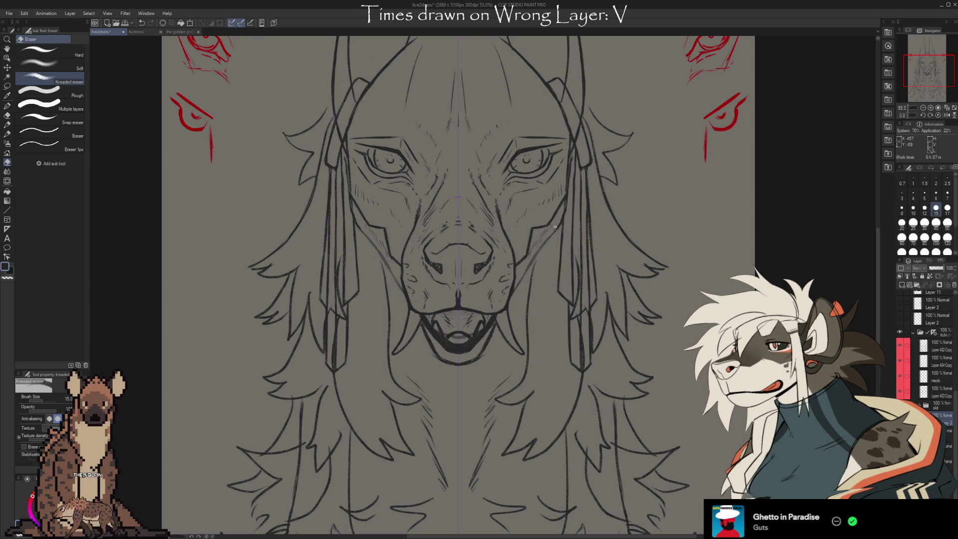
{"action": "key", "text": "b"}
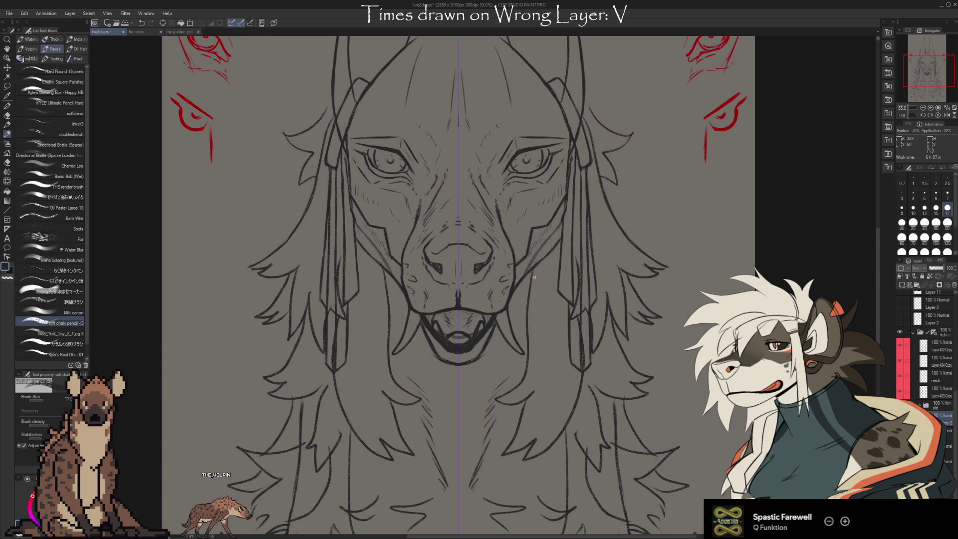
{"action": "scroll", "coordinate": [660, 445], "scroll_direction": "up", "scroll_amount": 2}
{"action": "scroll", "coordinate": [660, 444], "scroll_direction": "up", "scroll_amount": 1}
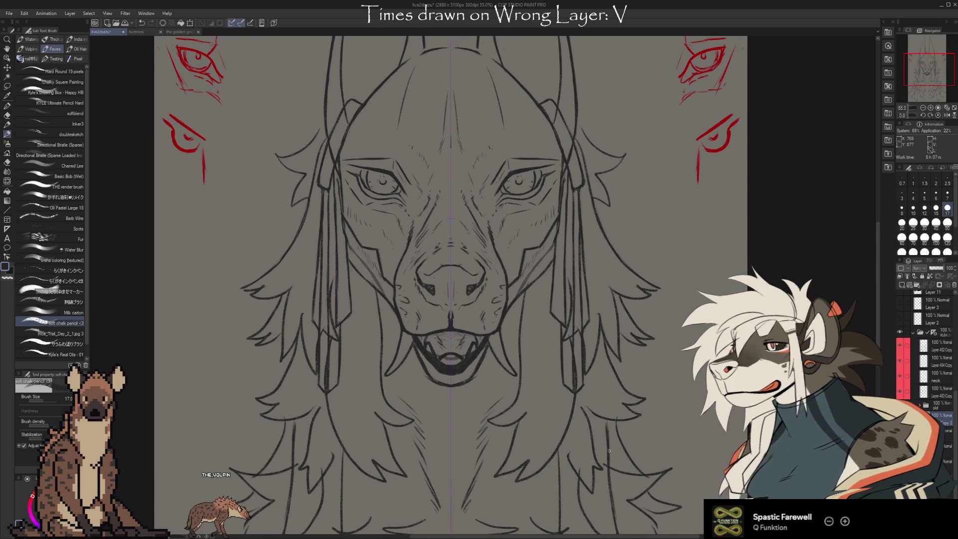
- Step back and forth between the closed-mouth sketch and the open-mouth jaw and teeth inking
{"action": "key", "text": "Delete"}
{"action": "key", "text": "ctrl+z"}
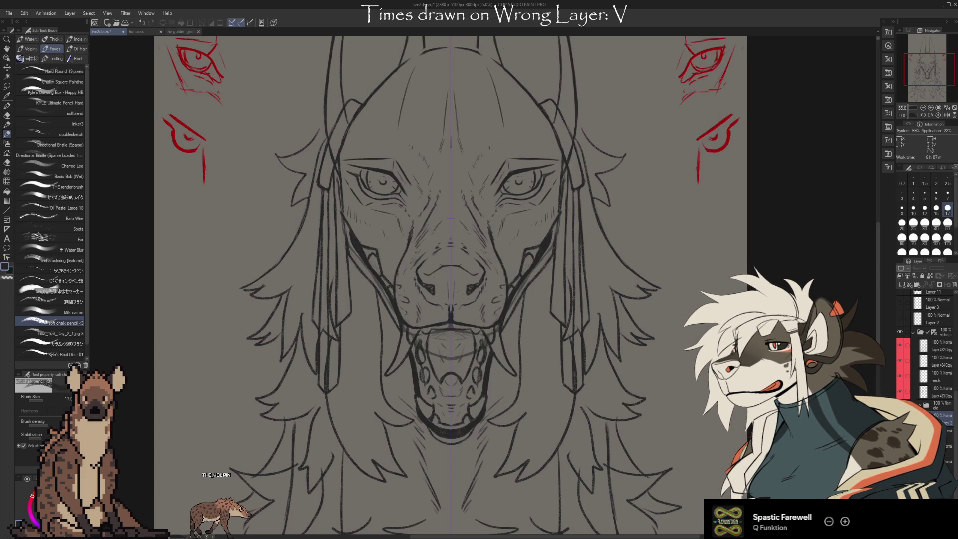
{"action": "key", "text": "ctrl+z"}
{"action": "key", "text": "ctrl+z"}
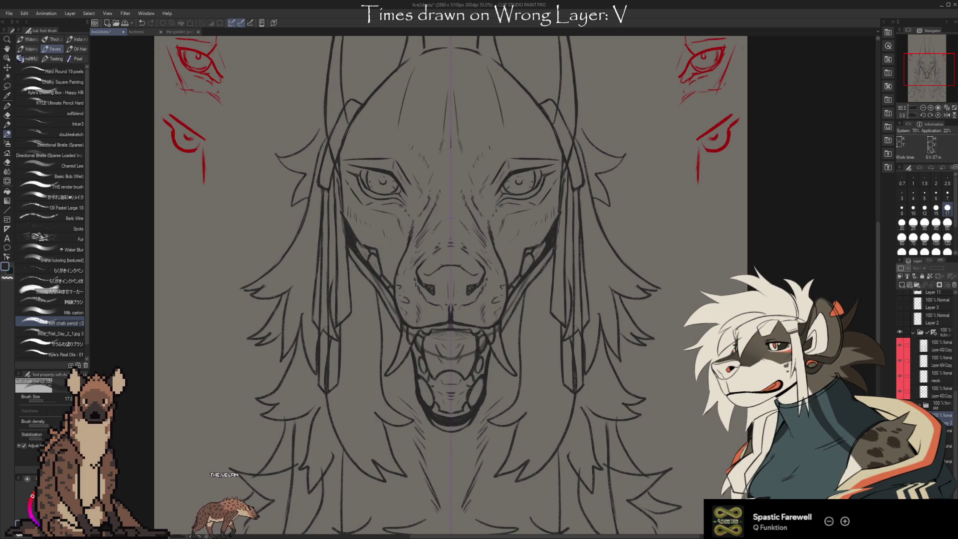
{"action": "key", "text": "ctrl+z"}
{"action": "key", "text": "ctrl+y"}
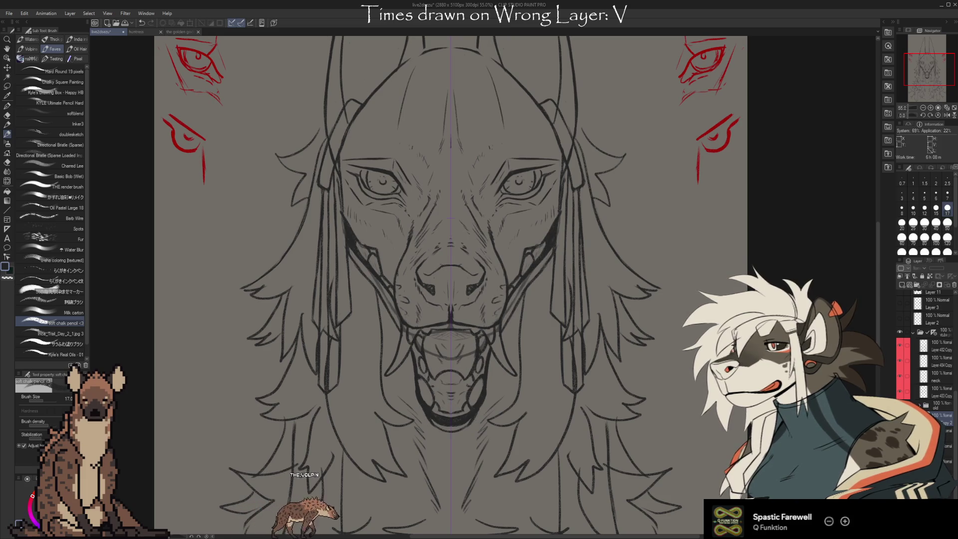
{"action": "key", "text": "ctrl+y"}
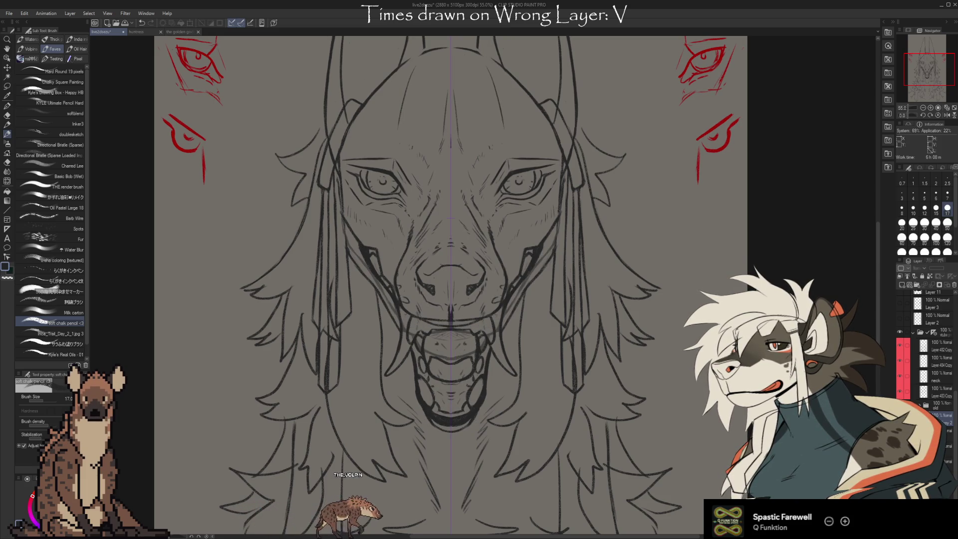
{"action": "key", "text": "ctrl+z"}
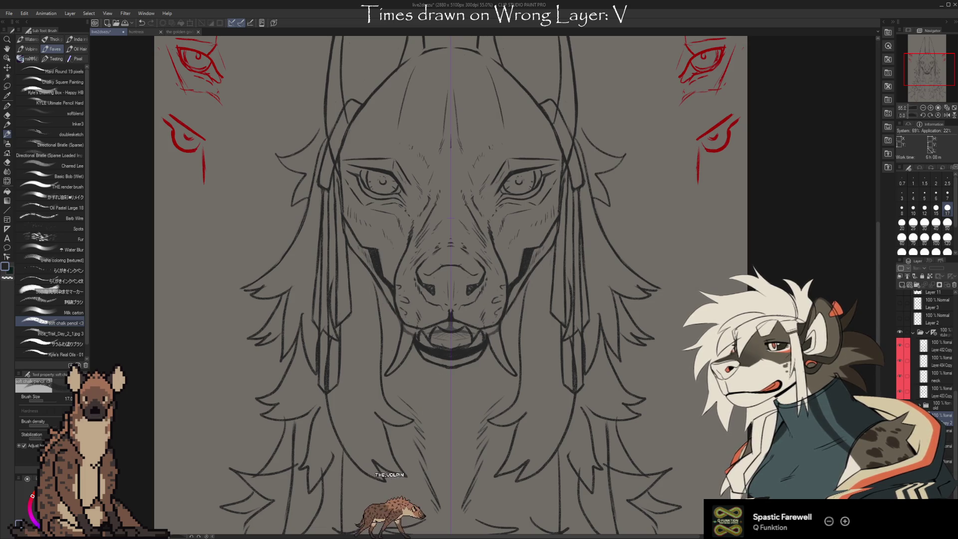
{"action": "key", "text": "ctrl+y"}
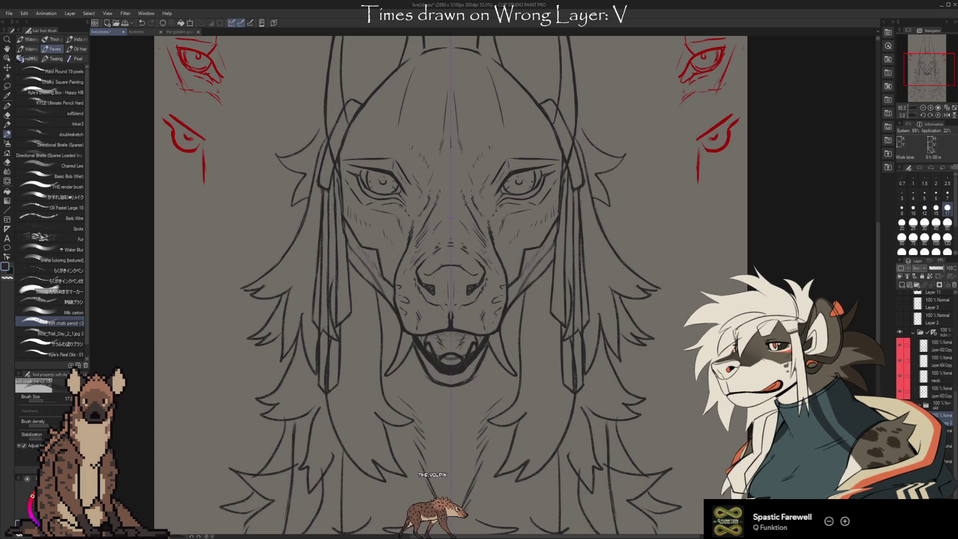
{"action": "key", "text": "ctrl+z"}
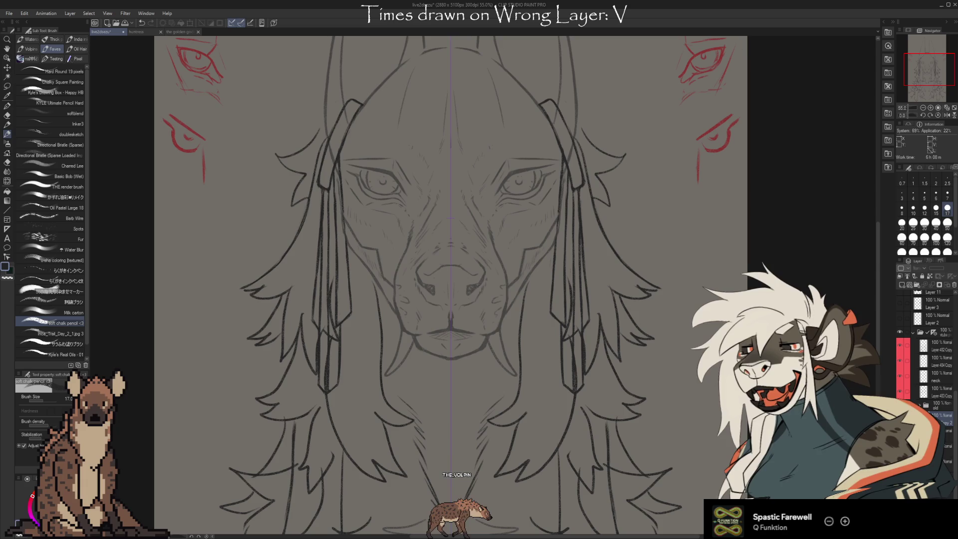
{"action": "key", "text": "ctrl+y"}
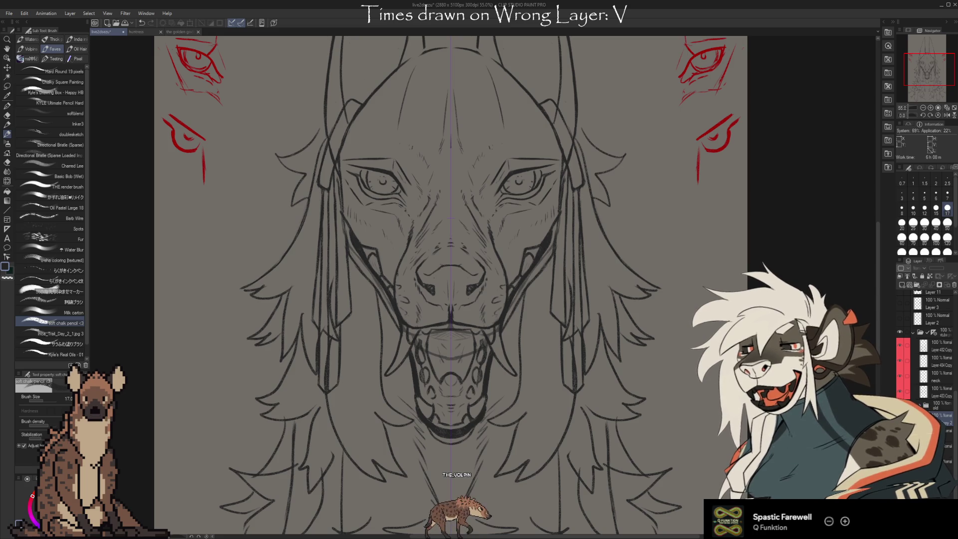
{"action": "scroll", "coordinate": [926, 352], "scroll_direction": "down", "scroll_amount": 1}
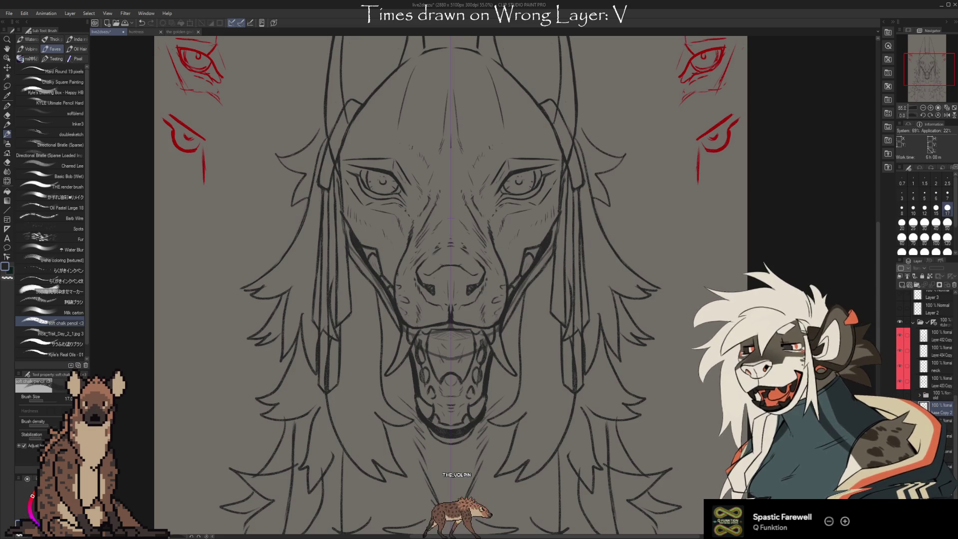
- Settle on the open-mouth version with teeth and inner mouth, ready for lasso selection
{"action": "key", "text": "ctrl+z"}
{"action": "key", "text": "ctrl+y"}
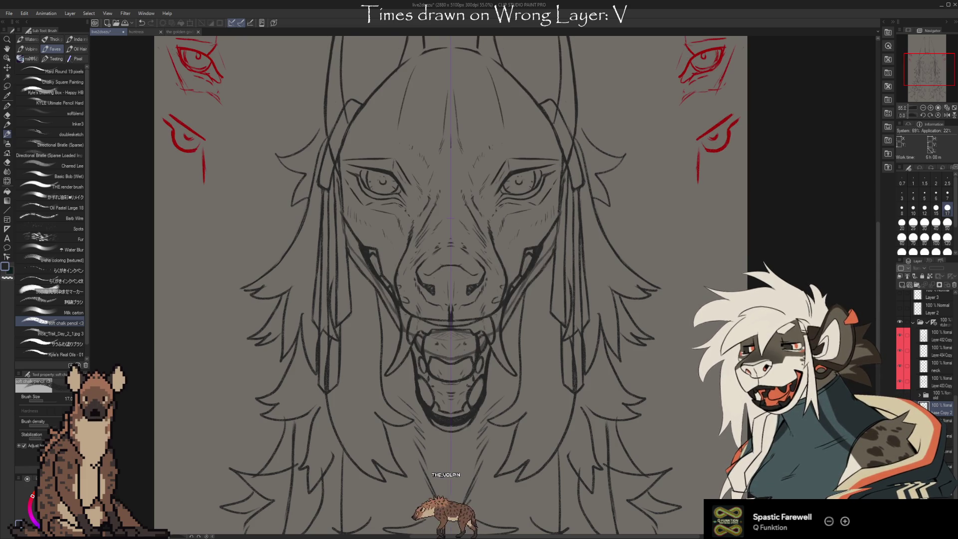
{"action": "key", "text": "ctrl+z"}
{"action": "key", "text": "ctrl+y"}
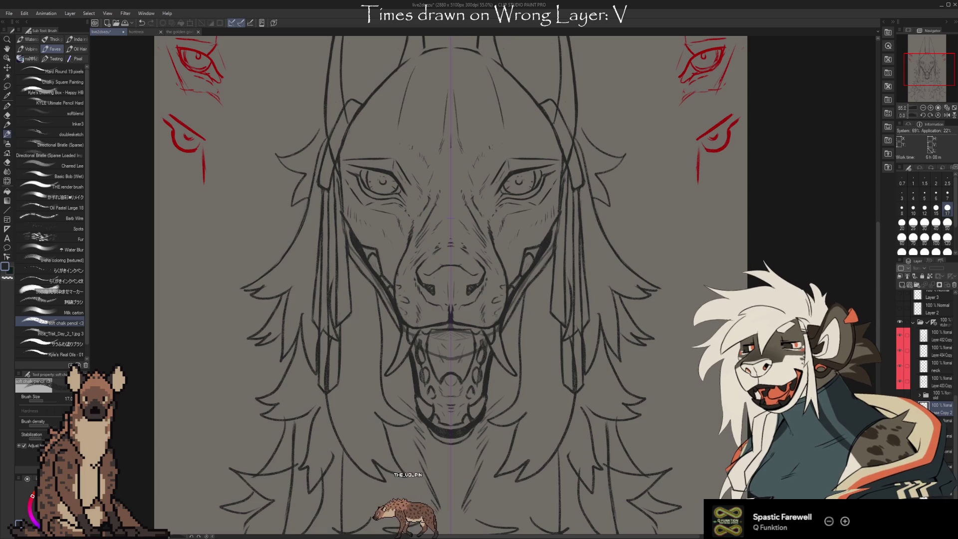
{"action": "key", "text": "ctrl+y"}
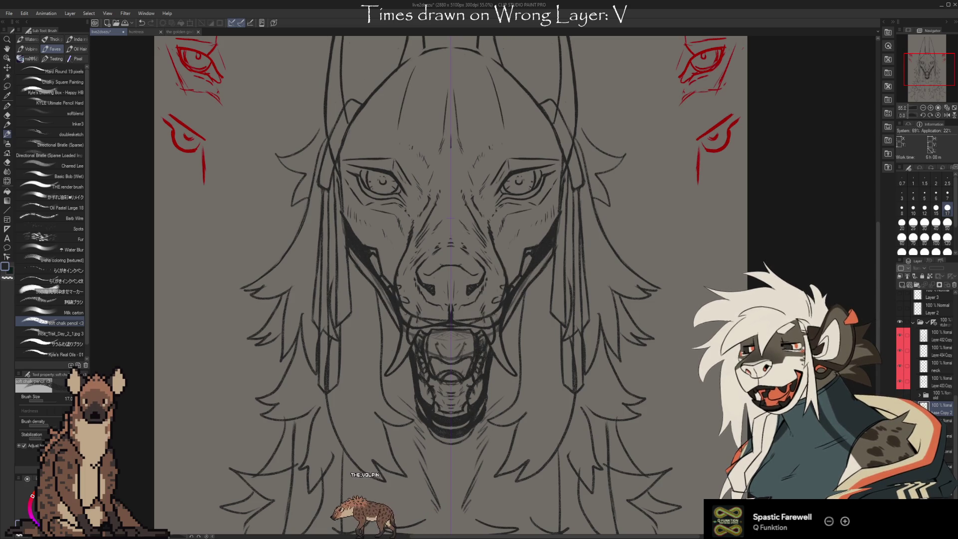
{"action": "key", "text": "ctrl+z"}
{"action": "key", "text": "ctrl+y"}
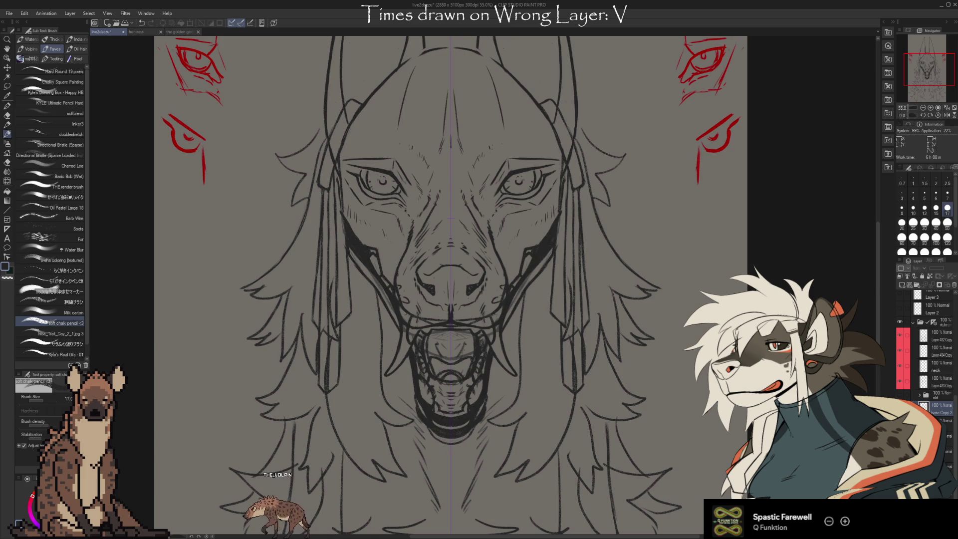
{"action": "key", "text": "ctrl+z"}
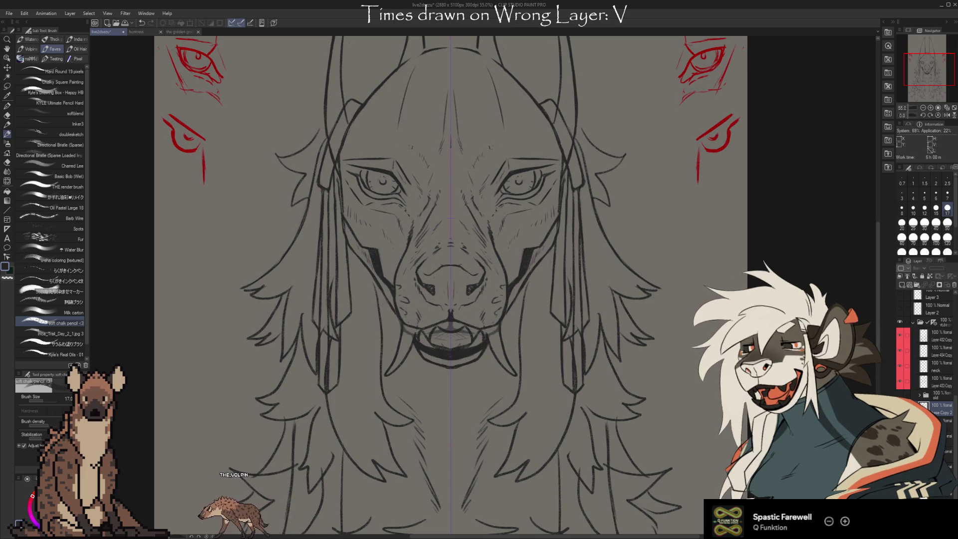
{"action": "key", "text": "ctrl+z"}
{"action": "key", "text": "ctrl+z"}
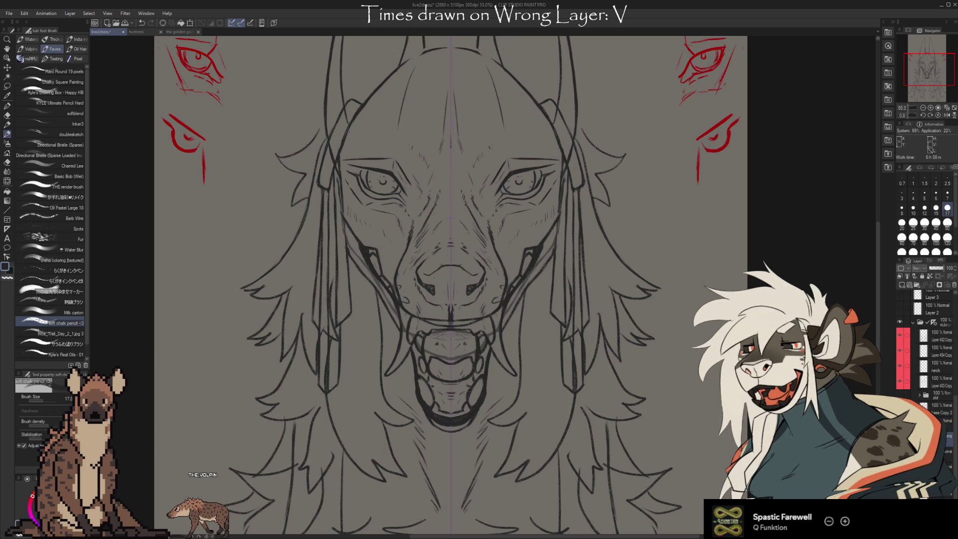
{"action": "key", "text": "e"}
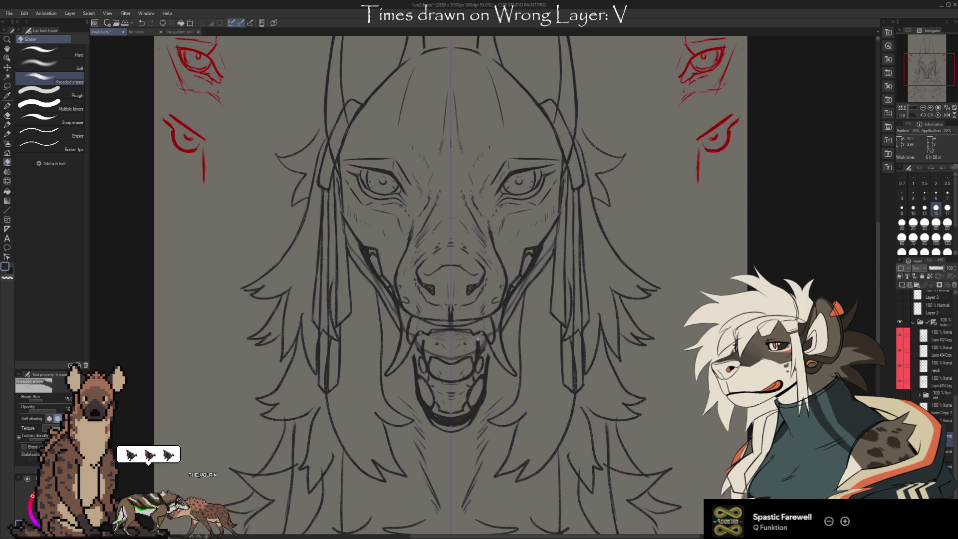
{"action": "key", "text": "m"}
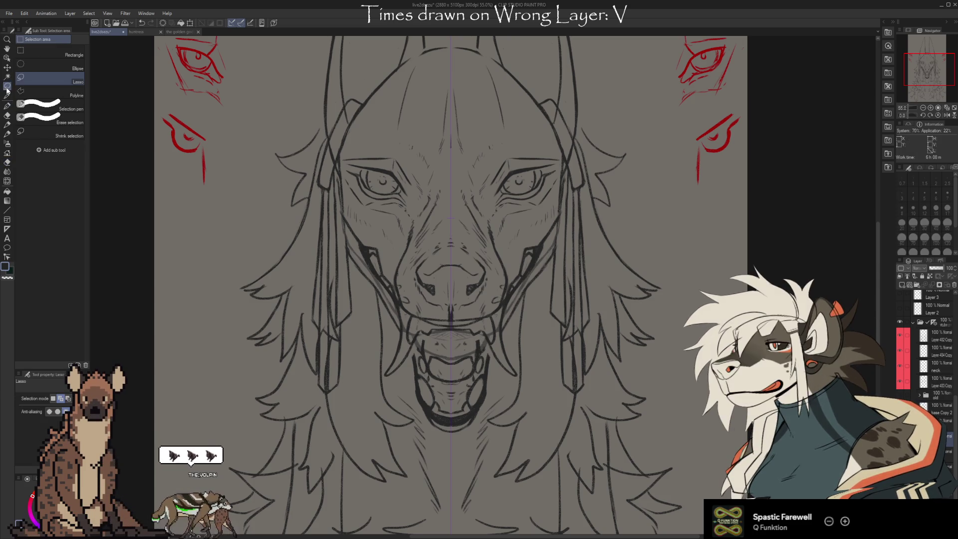
- Lasso the open mouth and teeth and shift them a few pixels higher on the face
{"action": "mouse_move", "coordinate": [497, 372]}
{"action": "left_mouse_down"}
{"action": "mouse_move", "coordinate": [491, 349]}
{"action": "mouse_move", "coordinate": [455, 338]}
{"action": "left_mouse_up"}
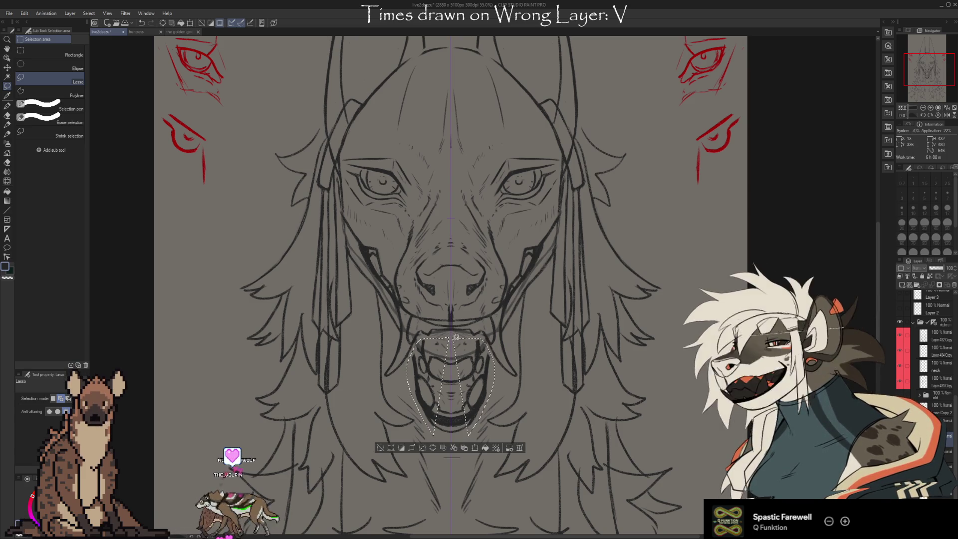
{"action": "key", "text": "ctrl+d"}
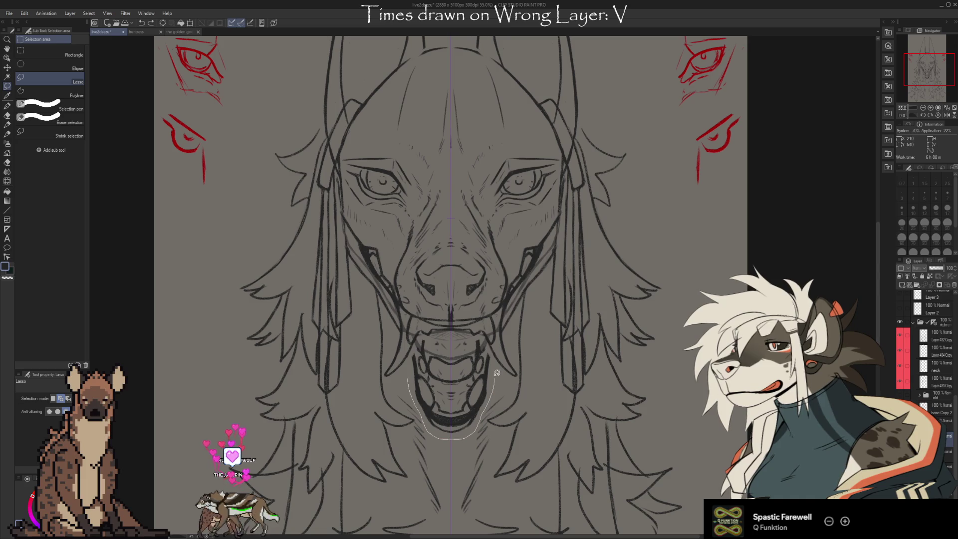
{"action": "left_click_drag", "start_coordinate": [465, 339], "coordinate": [447, 343]}
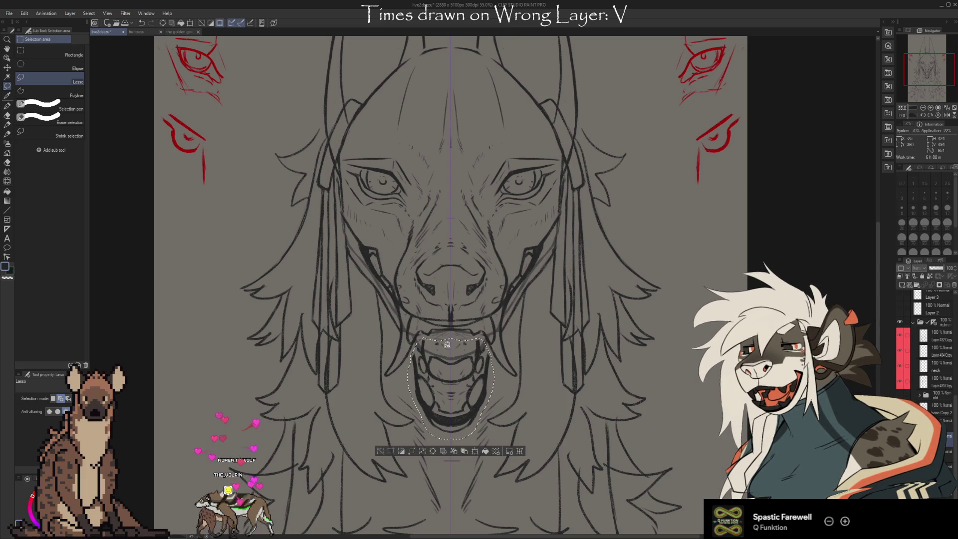
{"action": "key", "text": "ctrl+t"}
{"action": "left_click_drag", "start_coordinate": [437, 386], "coordinate": [437, 379]}
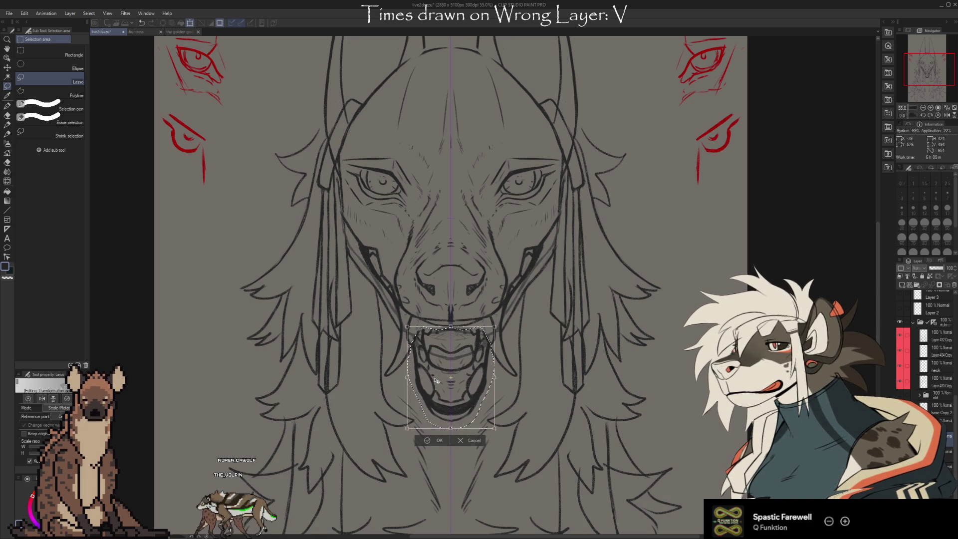
{"action": "key", "text": "Return"}
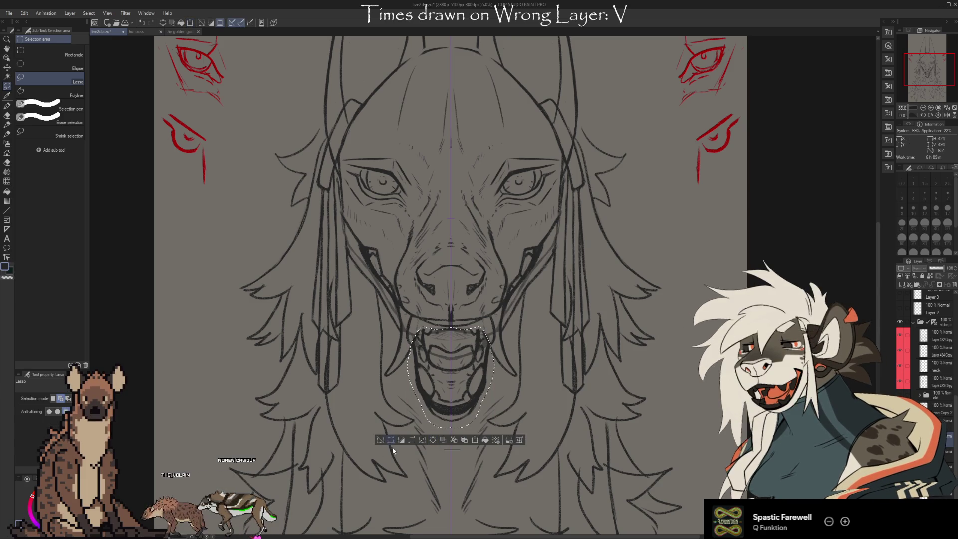
{"action": "scroll", "coordinate": [392, 447], "scroll_direction": "up", "scroll_amount": 2}
- Zoom in on the face and undo to compare with the closed-mouth sketch
{"action": "key", "text": "ctrl+d"}
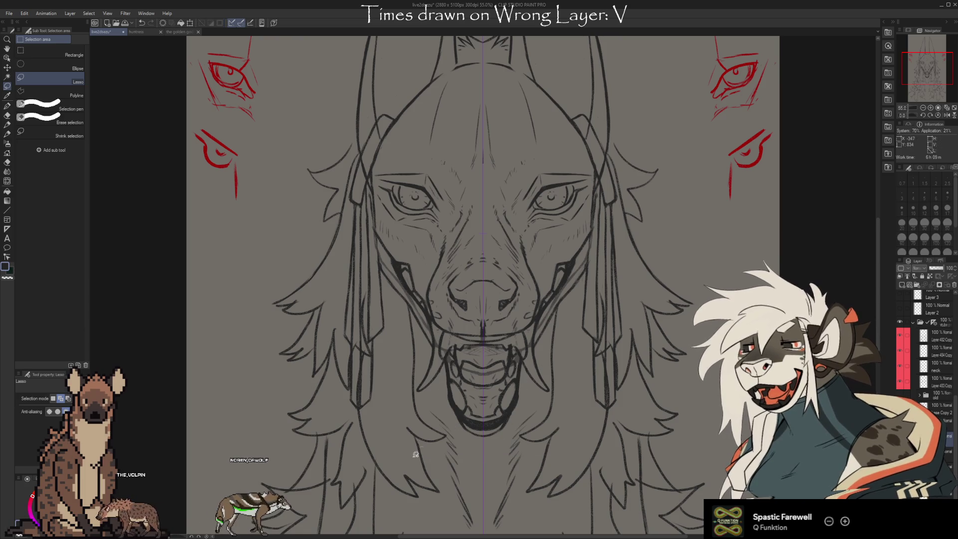
{"action": "key", "text": "e"}
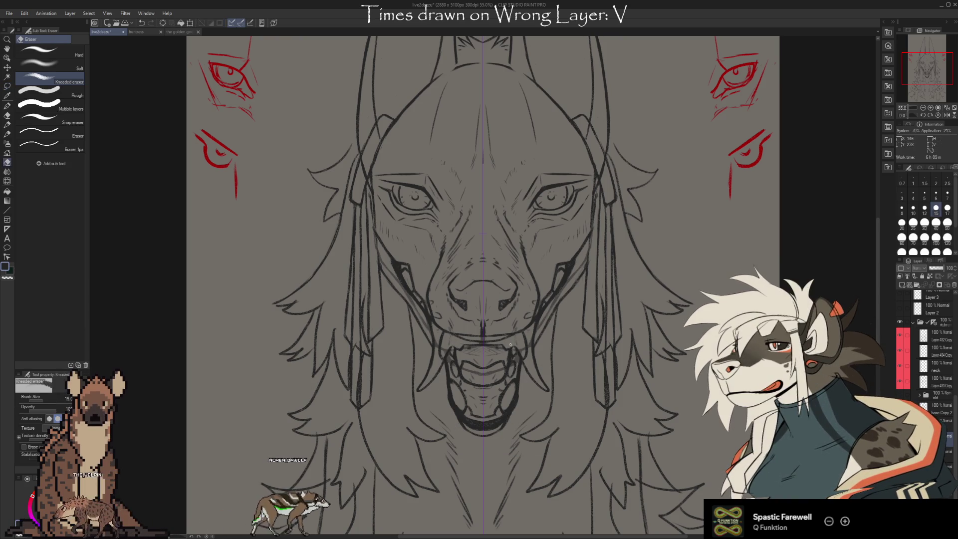
{"action": "key", "text": "Delete"}
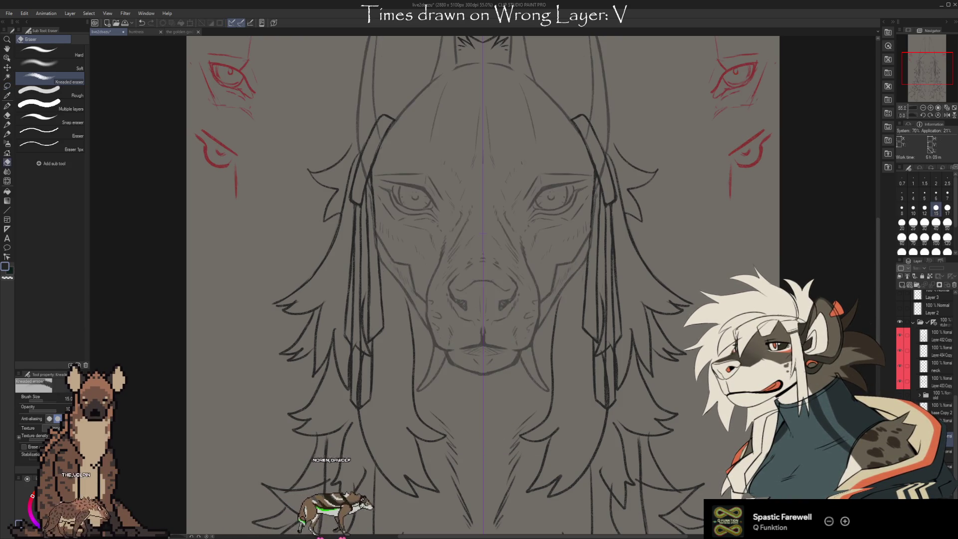
- Step through mouth versions to the hatched interior and select the Base Copy 2 layer
{"action": "key", "text": "ctrl+z"}
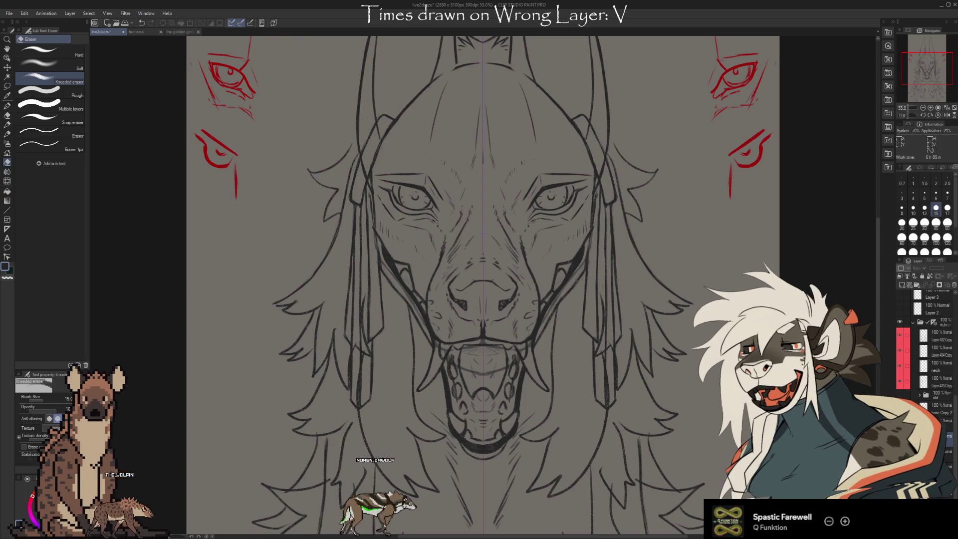
{"action": "key", "text": "ctrl+y"}
{"action": "key", "text": "ctrl+z"}
{"action": "key", "text": "ctrl+y"}
{"action": "key", "text": "ctrl+z"}
{"action": "key", "text": "ctrl+z"}
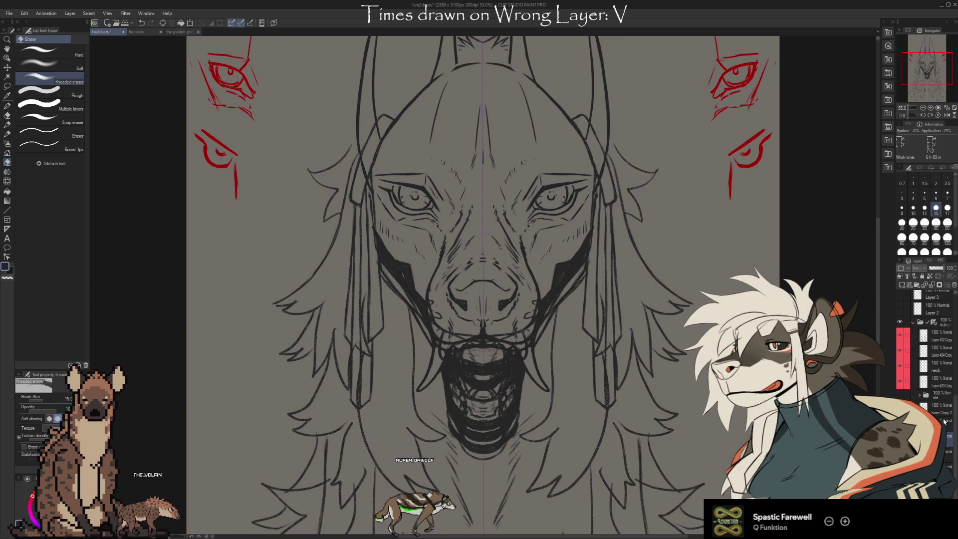
{"action": "left_click", "coordinate": [941, 408]}
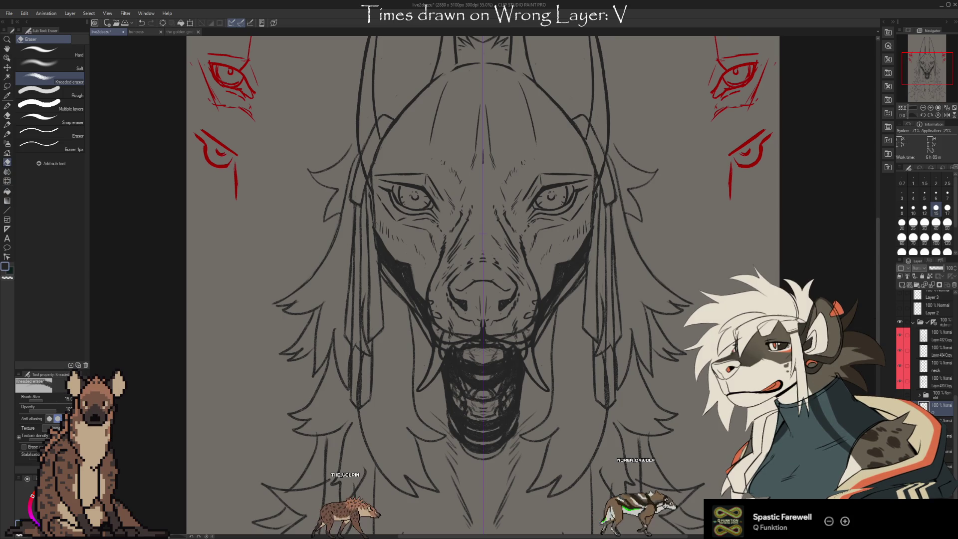
{"action": "left_click", "coordinate": [901, 388]}
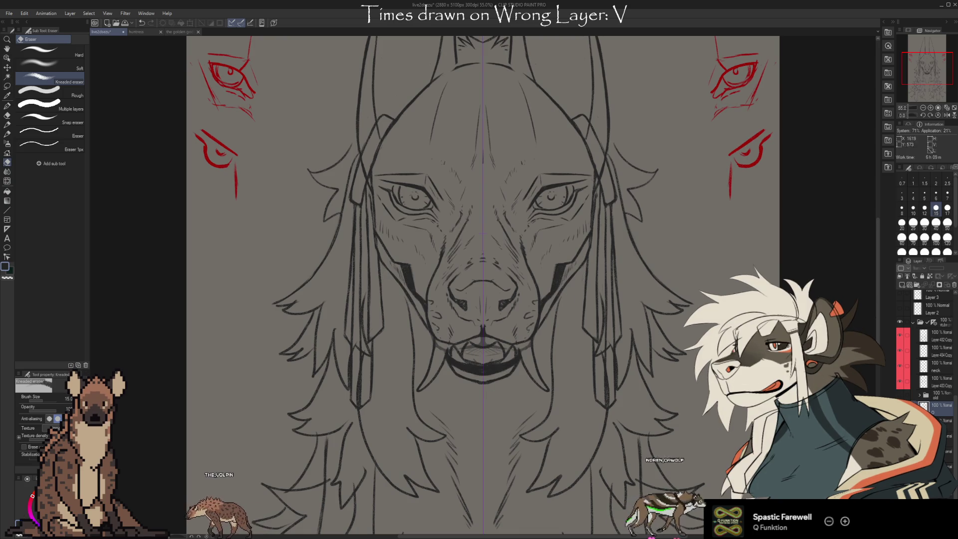
- Keep the open mouth and teeth lines minus the last jaw stroke, then return to the pencil
{"action": "key", "text": "ctrl+z"}
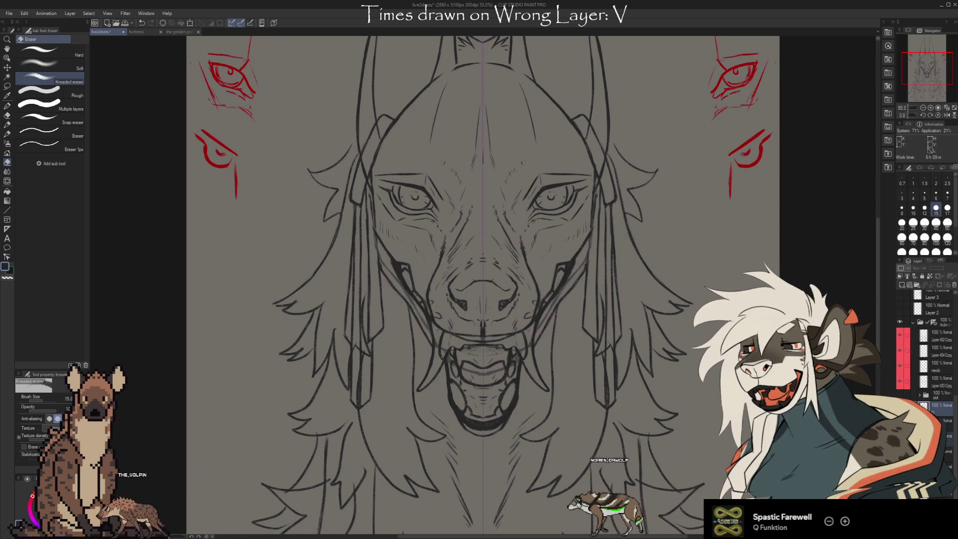
{"action": "key", "text": "ctrl+z"}
{"action": "key", "text": "ctrl+y"}
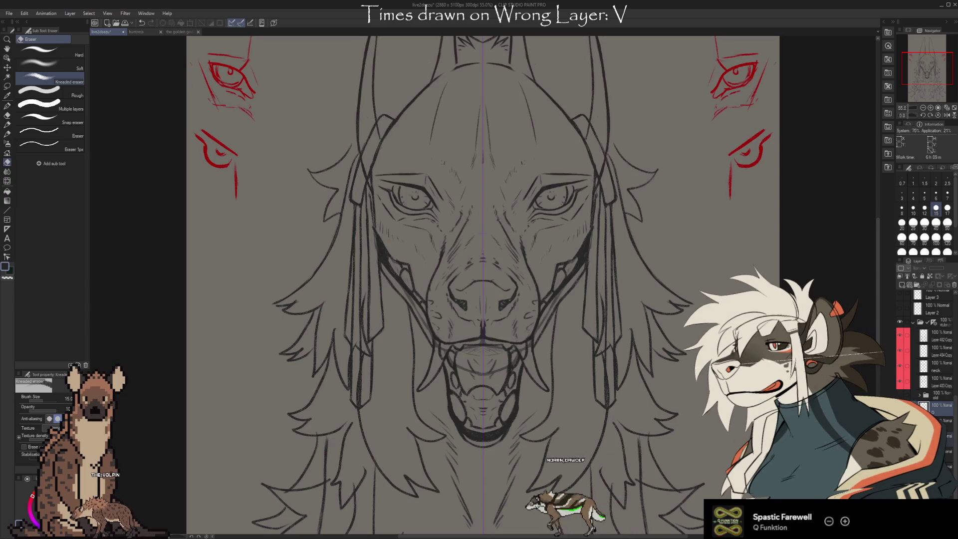
{"action": "key", "text": "ctrl+y"}
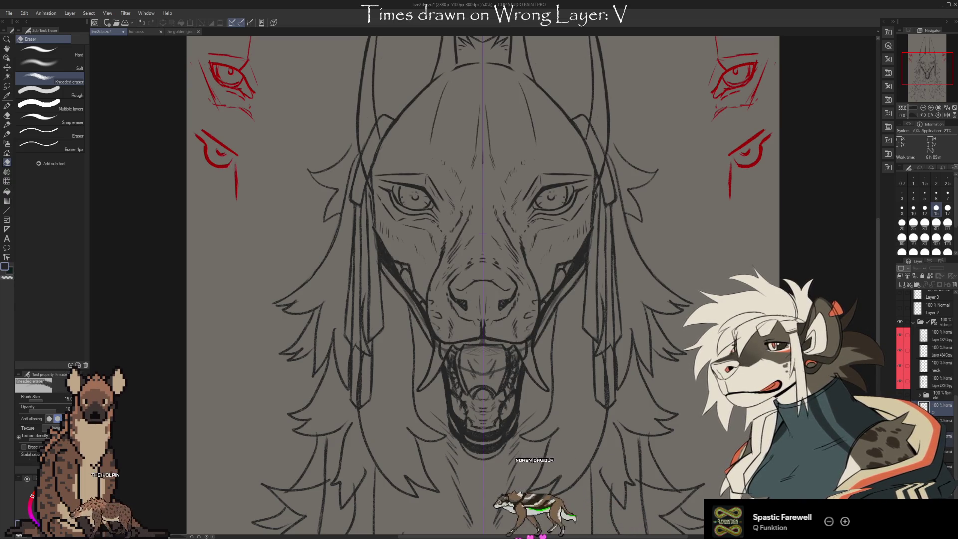
{"action": "key", "text": "ctrl+z"}
{"action": "key", "text": "ctrl+y"}
{"action": "key", "text": "ctrl+z"}
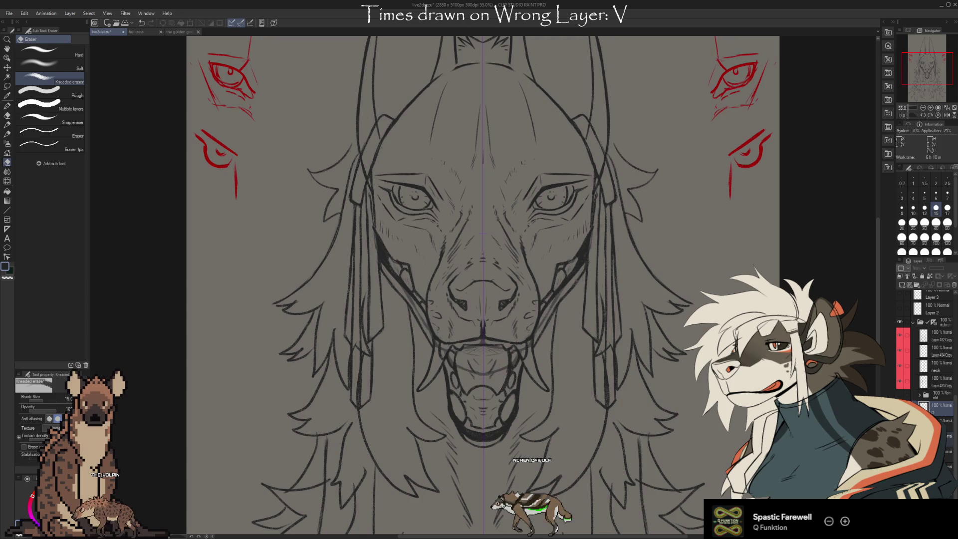
{"action": "key", "text": "ctrl+z"}
{"action": "key", "text": "ctrl+z"}
{"action": "key", "text": "ctrl+y"}
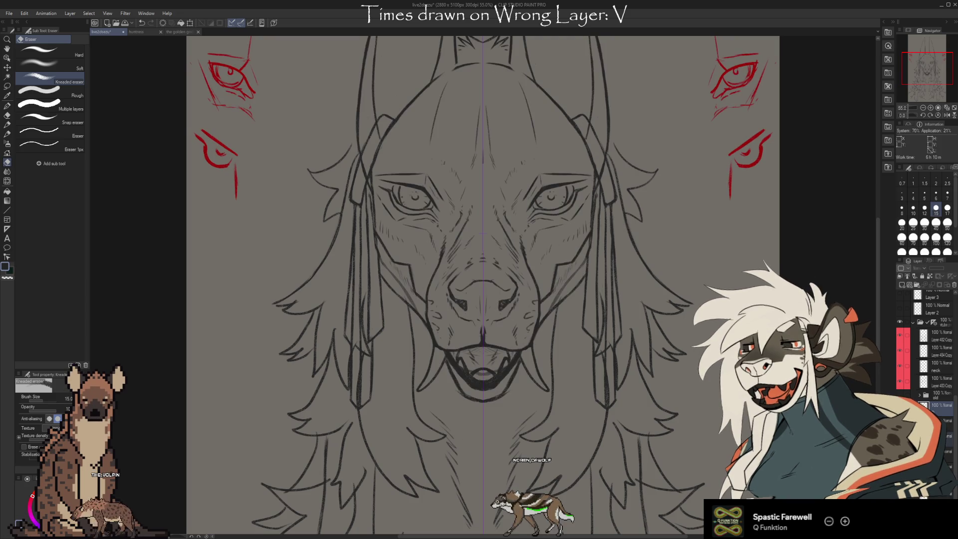
{"action": "key", "text": "ctrl+z"}
{"action": "key", "text": "ctrl+y"}
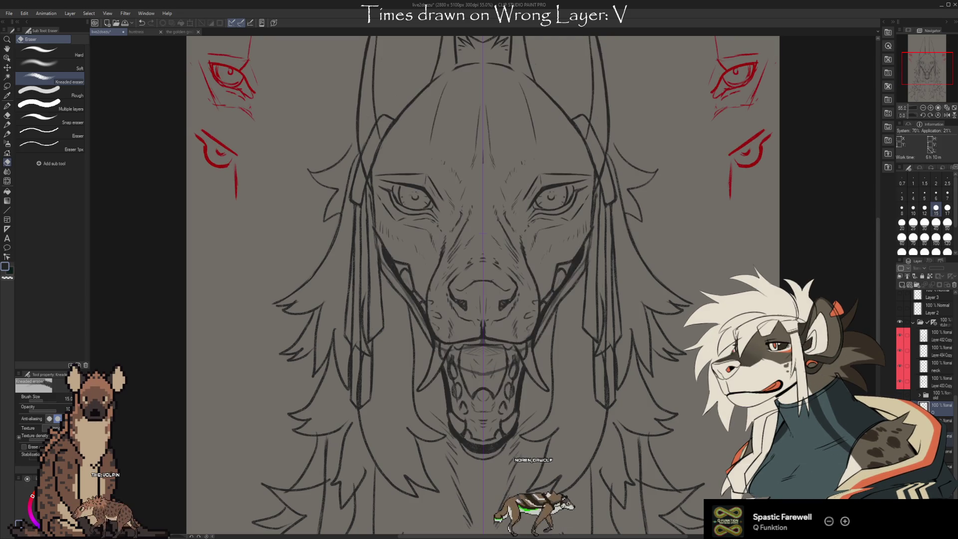
{"action": "key", "text": "ctrl+y"}
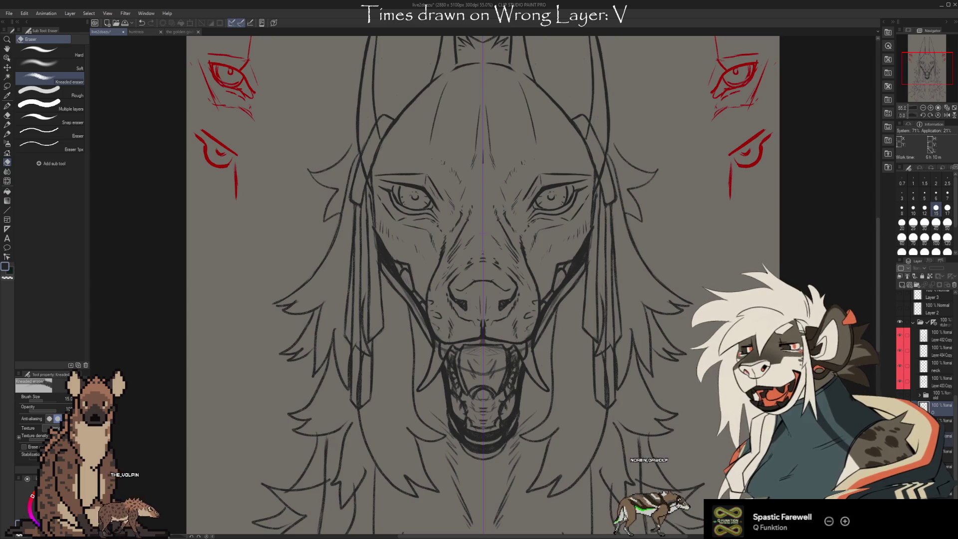
{"action": "key", "text": "ctrl+z"}
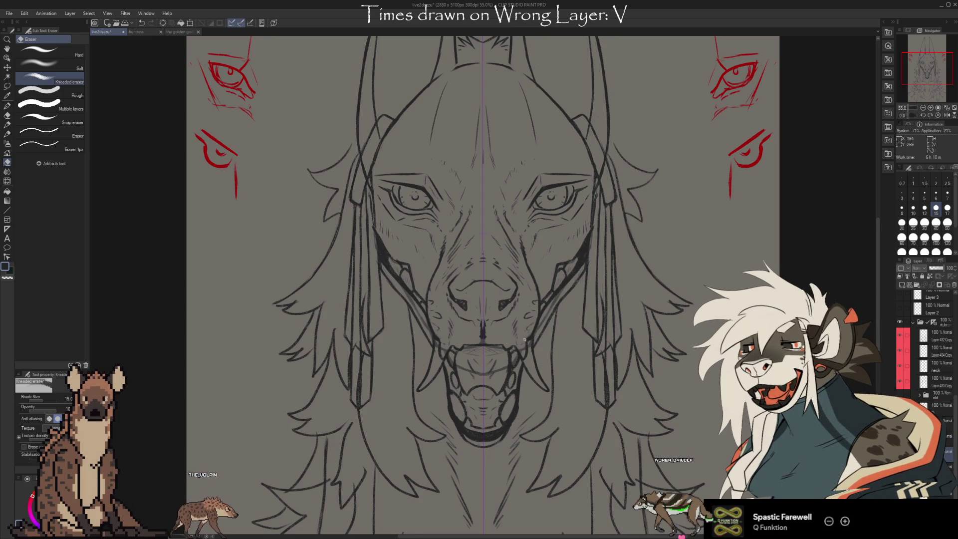
{"action": "key", "text": "b"}
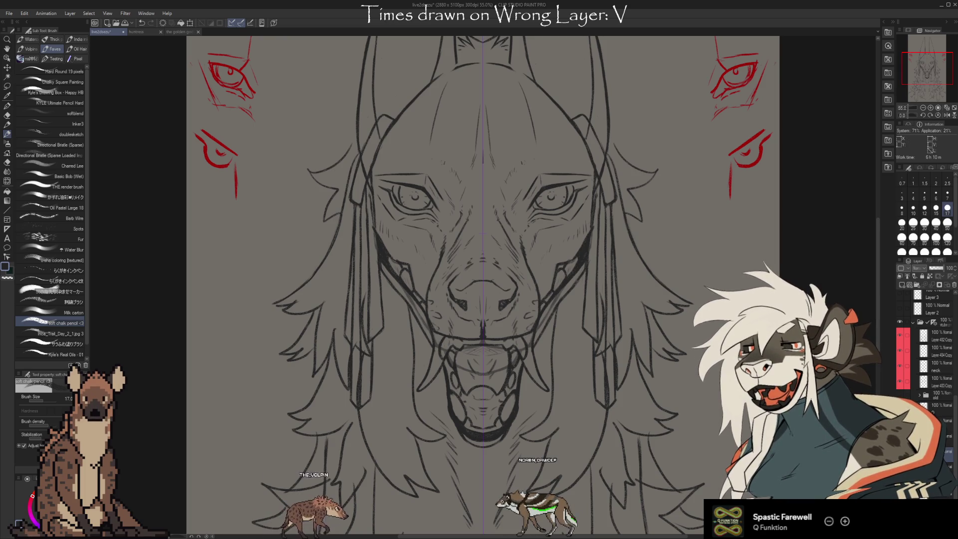
- Flip the inked lineart between darker and lighter mouth and cheek versions, ending on the undone strokes
{"action": "key", "text": "Delete"}
{"action": "key", "text": "ctrl+z"}
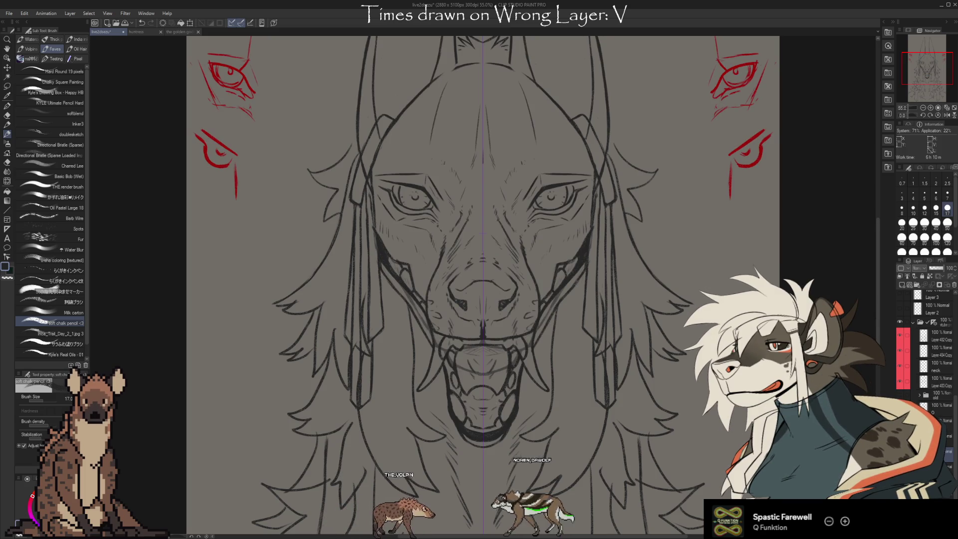
{"action": "key", "text": "ctrl+z"}
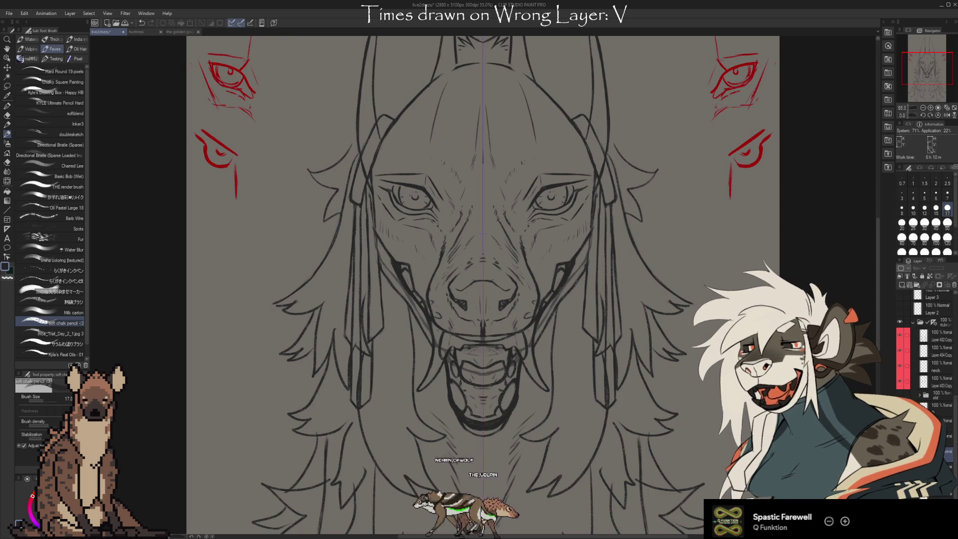
{"action": "key", "text": "ctrl+z"}
{"action": "key", "text": "ctrl+z"}
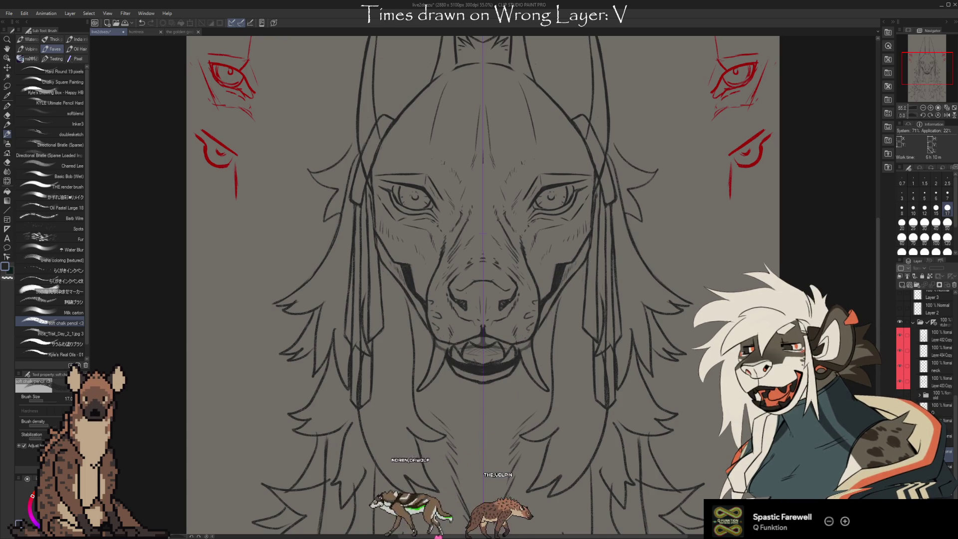
{"action": "key", "text": "ctrl+z"}
{"action": "key", "text": "ctrl+z"}
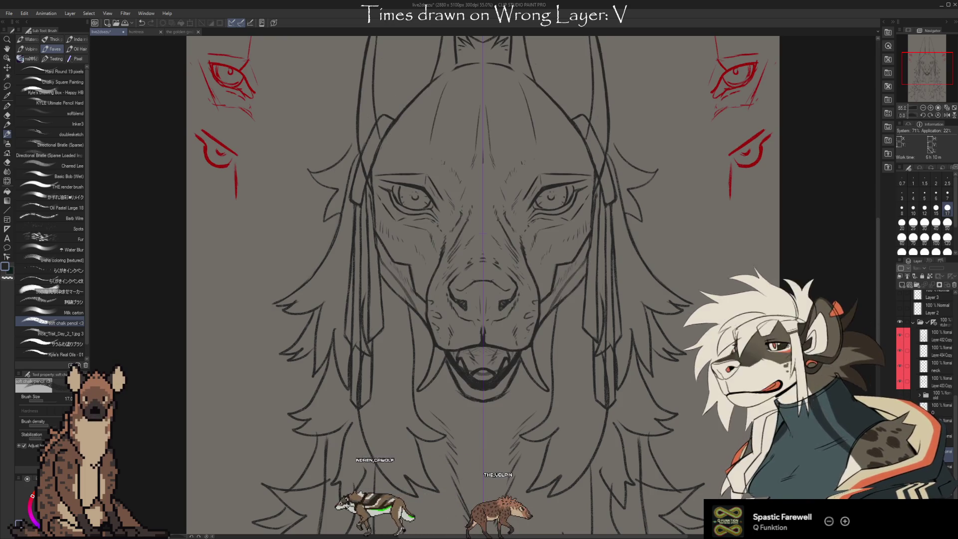
{"action": "key", "text": "ctrl+y"}
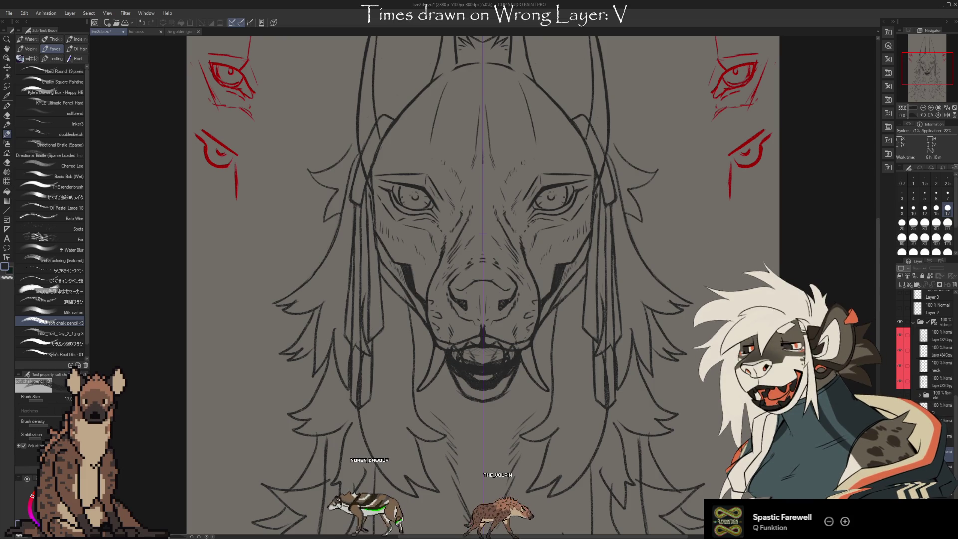
{"action": "key", "text": "ctrl+y"}
{"action": "key", "text": "ctrl+z"}
{"action": "key", "text": "ctrl+y"}
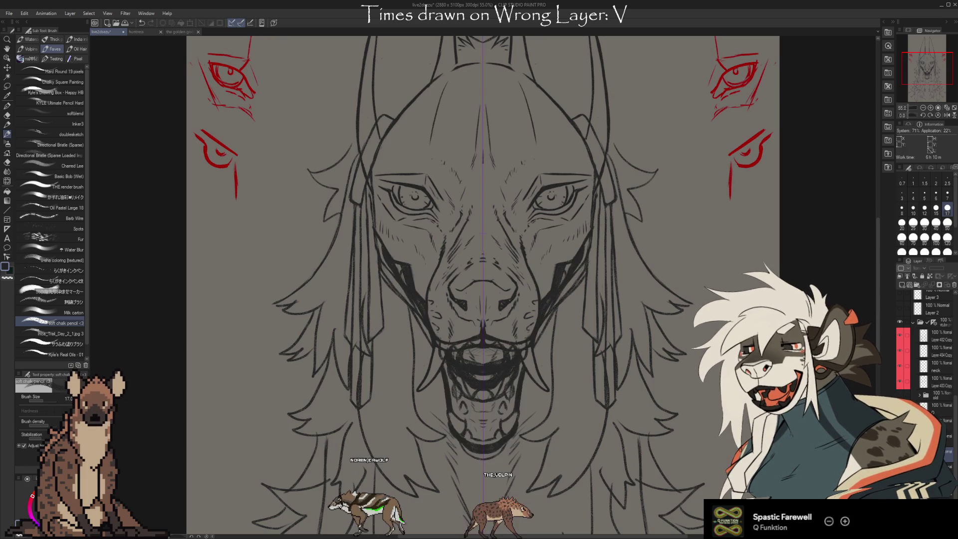
{"action": "key", "text": "ctrl+z"}
{"action": "key", "text": "ctrl+z"}
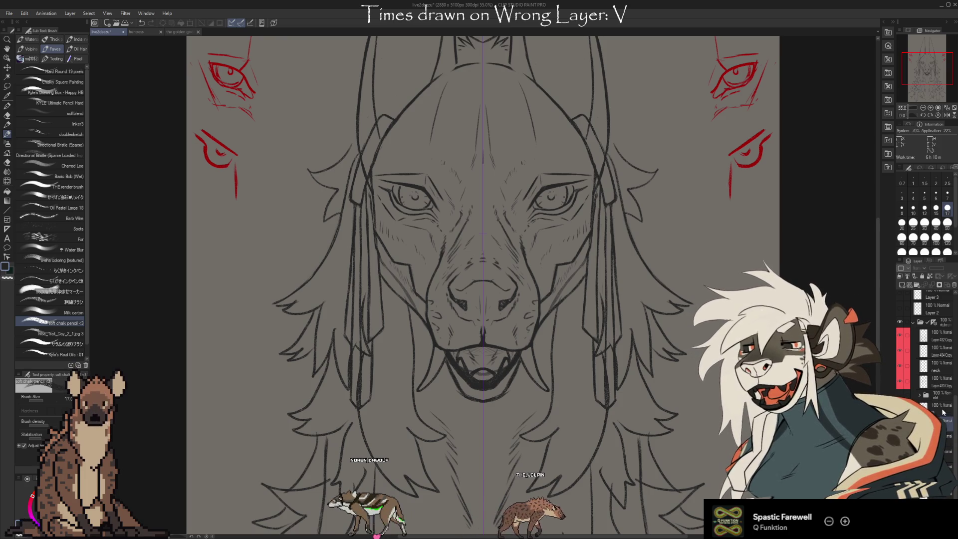
{"action": "key", "text": "ctrl+z"}
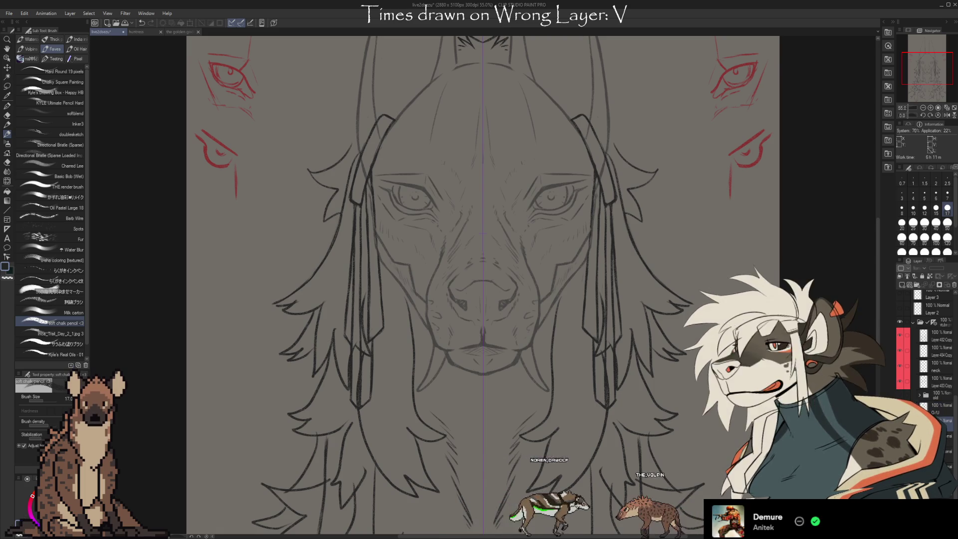
- Paste and undo the copied open-mouth lineart repeatedly, finally leaving only the light closed-mouth sketch
{"action": "key", "text": "ctrl+v"}
{"action": "key", "text": "ctrl+z"}
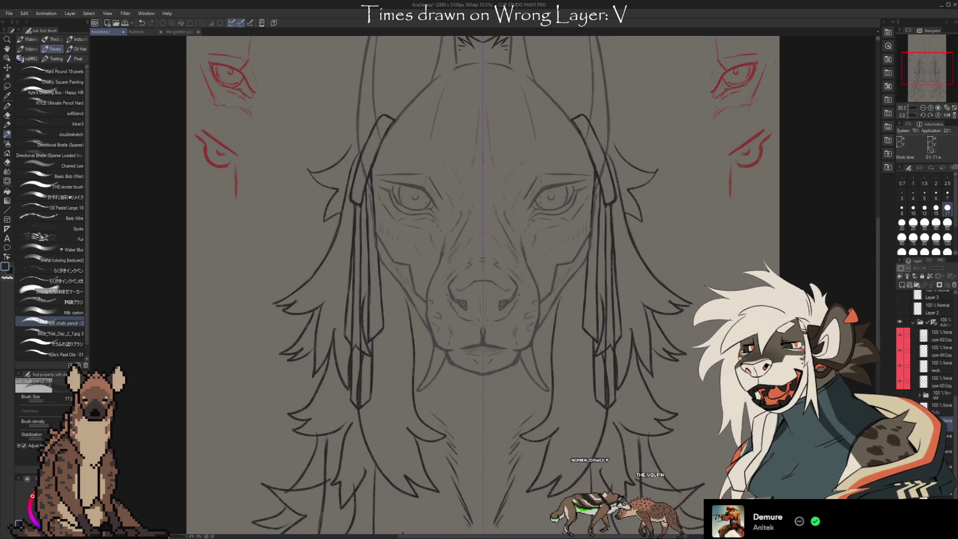
{"action": "key", "text": "ctrl+v"}
{"action": "key", "text": "ctrl+z"}
{"action": "key", "text": "ctrl+v"}
{"action": "key", "text": "ctrl+z"}
{"action": "key", "text": "ctrl+v"}
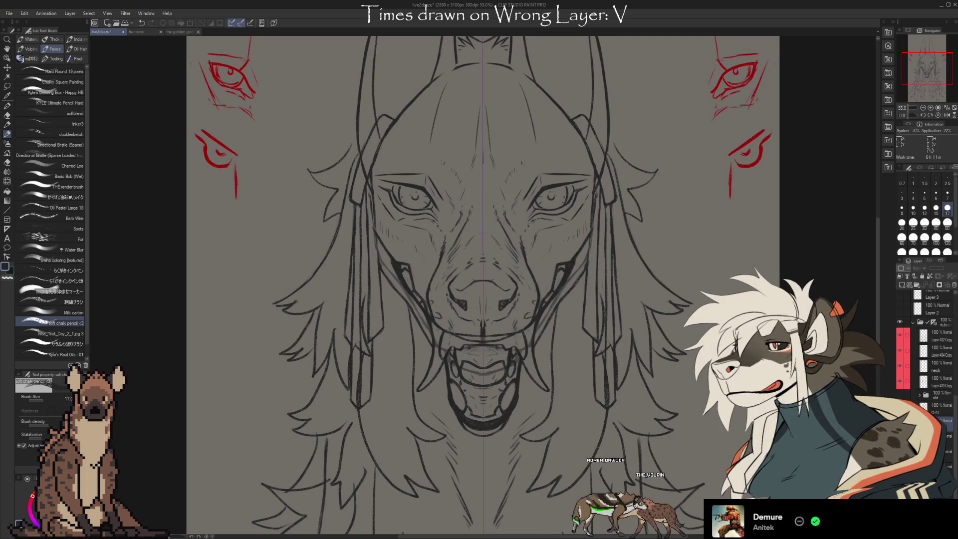
{"action": "key", "text": "ctrl+z"}
{"action": "key", "text": "ctrl+v"}
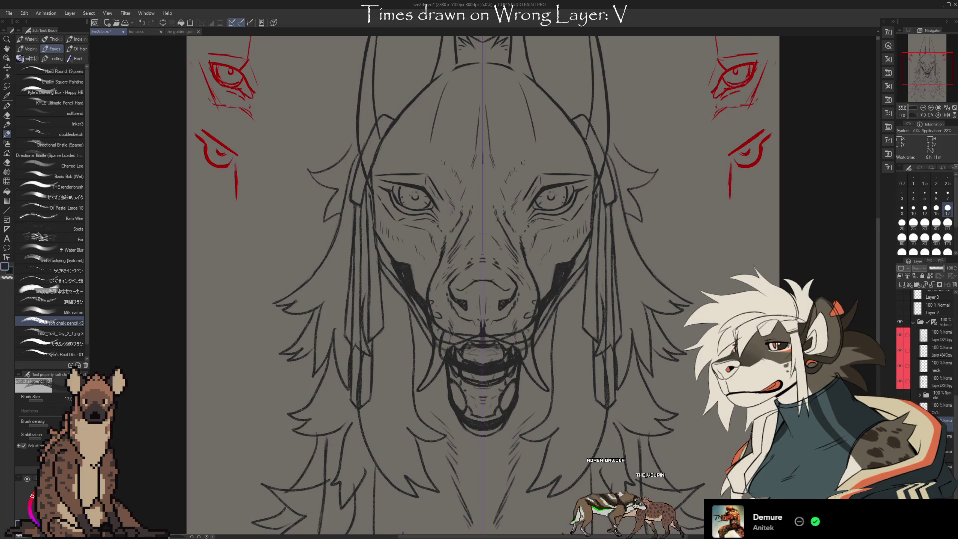
{"action": "key", "text": "ctrl+z"}
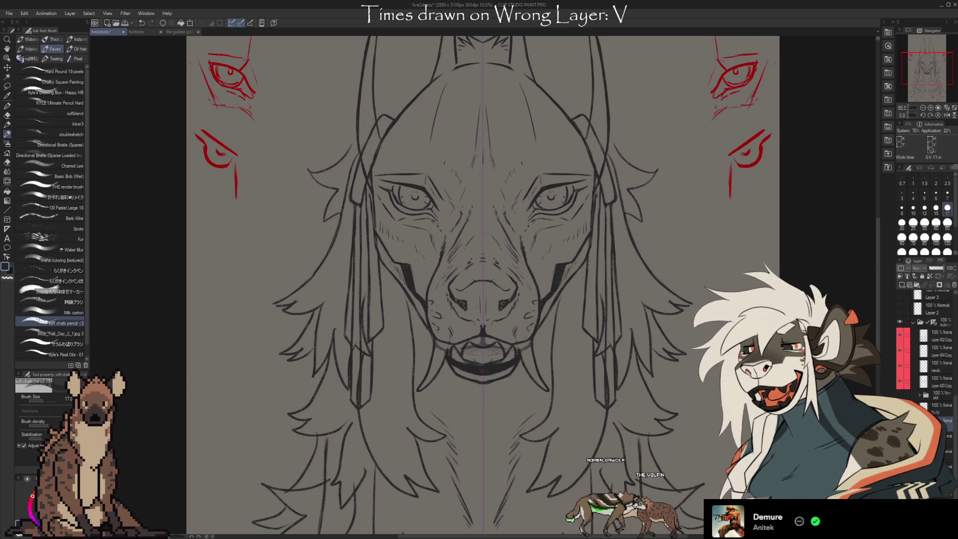
{"action": "key", "text": "ctrl+z"}
{"action": "key", "text": "ctrl+v"}
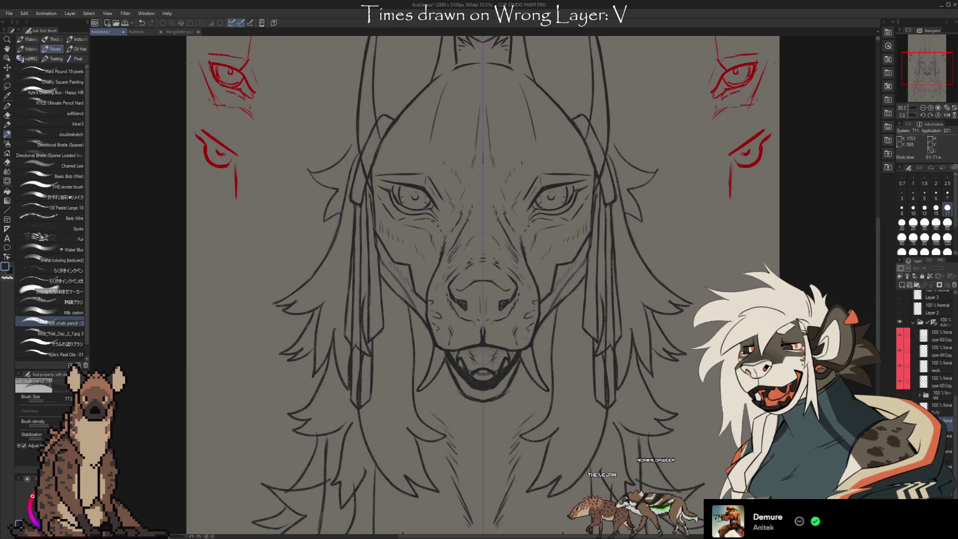
{"action": "key", "text": "ctrl+z"}
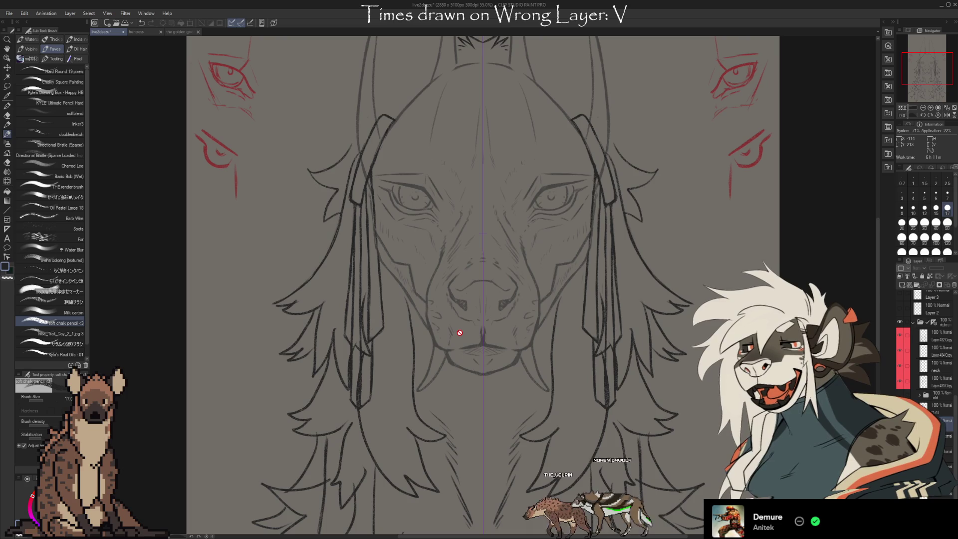
{"action": "scroll", "coordinate": [928, 352], "scroll_direction": "down", "scroll_amount": 2}
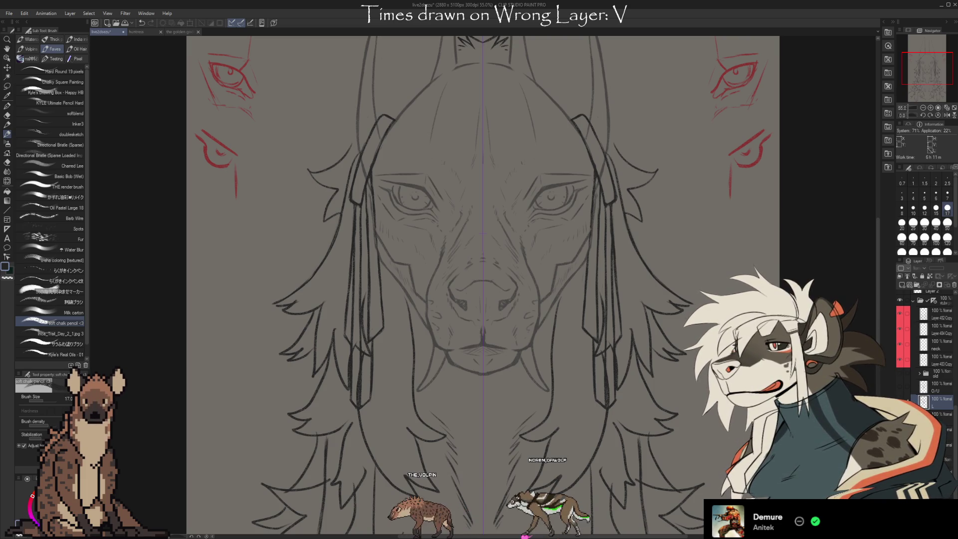
- Set the sketch layer opacity to 100 and pan the whole figure into view
{"action": "left_click", "coordinate": [952, 270]}
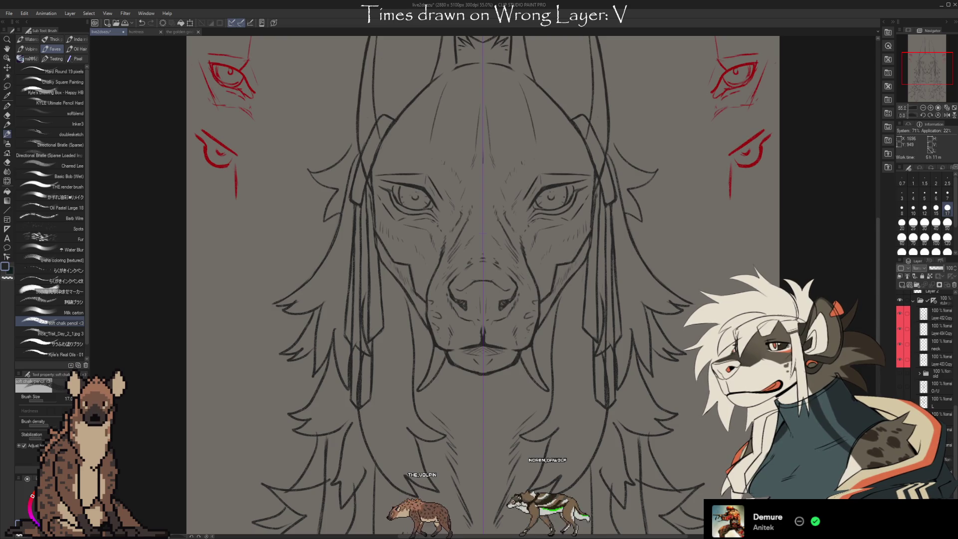
{"action": "scroll", "coordinate": [576, 449], "scroll_direction": "down", "scroll_amount": 2}
{"action": "left_click_drag", "start_coordinate": [510, 300], "coordinate": [447, 235]}
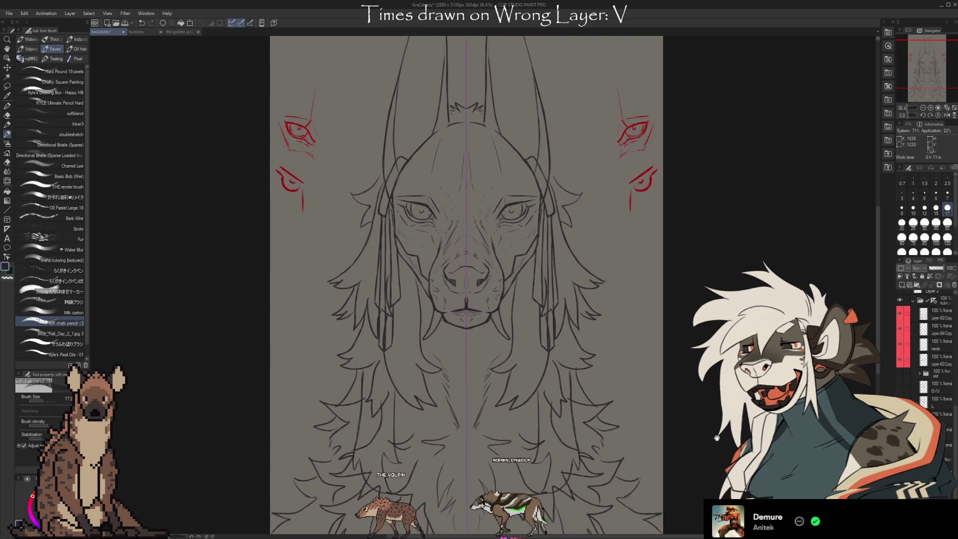
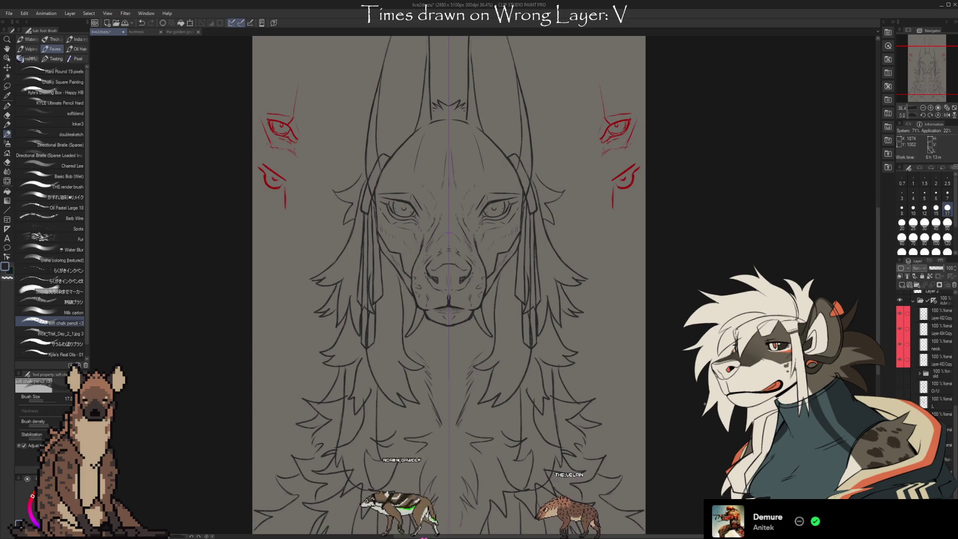
{"action": "scroll", "coordinate": [447, 276], "scroll_direction": "down", "scroll_amount": 1}
{"action": "scroll", "coordinate": [447, 277], "scroll_direction": "down", "scroll_amount": 1}
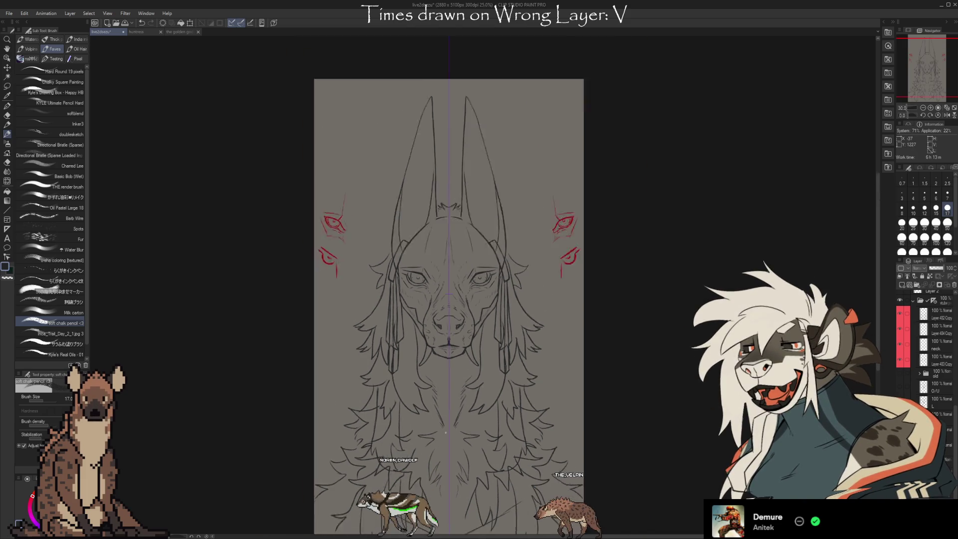
{"action": "scroll", "coordinate": [446, 276], "scroll_direction": "down", "scroll_amount": 1}
{"action": "scroll", "coordinate": [447, 276], "scroll_direction": "up", "scroll_amount": 1}
{"action": "scroll", "coordinate": [449, 276], "scroll_direction": "up", "scroll_amount": 1}
{"action": "scroll", "coordinate": [466, 269], "scroll_direction": "down", "scroll_amount": 1}
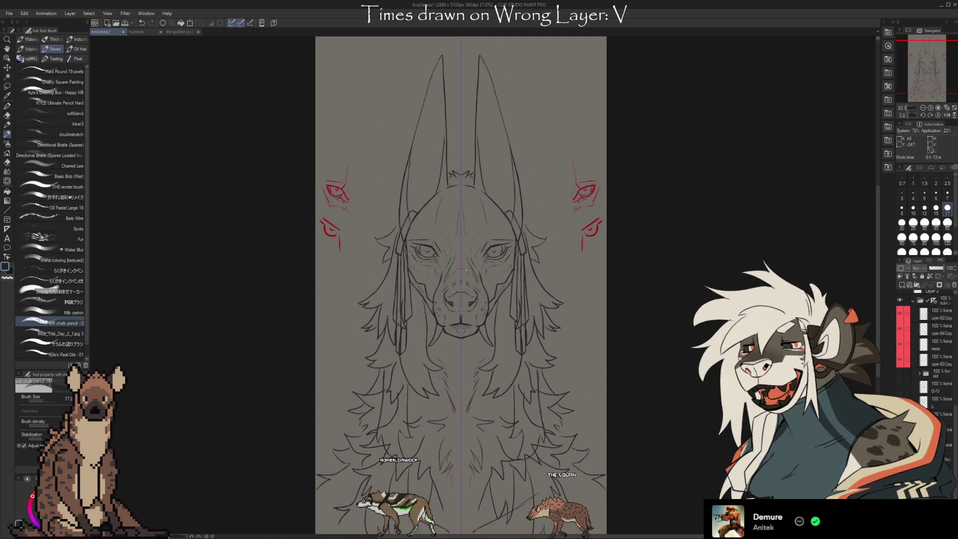
{"action": "scroll", "coordinate": [924, 336], "scroll_direction": "down", "scroll_amount": 2}
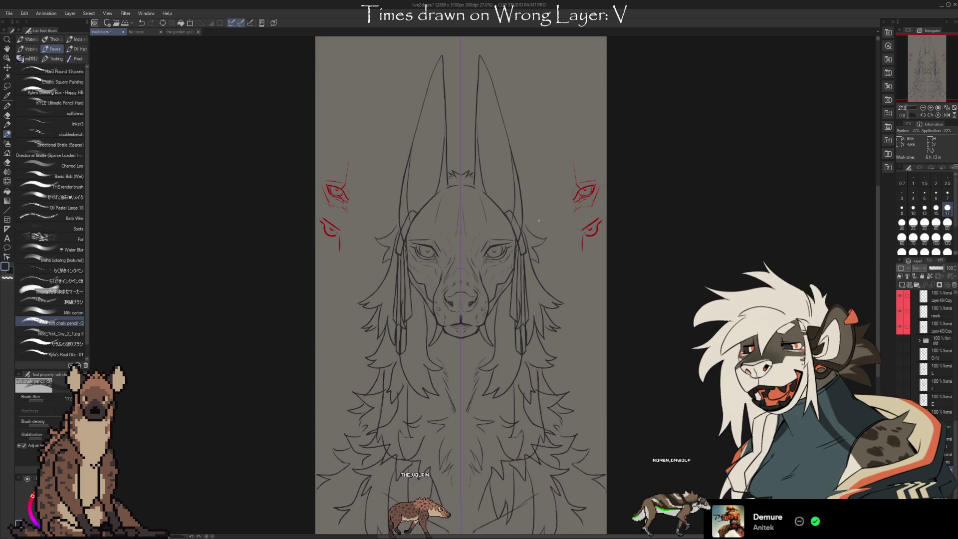
- Switch to the freehand Lasso selection sub-tool with the M shortcut
{"action": "key", "text": "m"}
- Lasso both red eye sketches, delete them, and clear the selection
{"action": "left_click_drag", "start_coordinate": [566, 133], "coordinate": [615, 310]}
{"action": "key", "text": "Delete"}
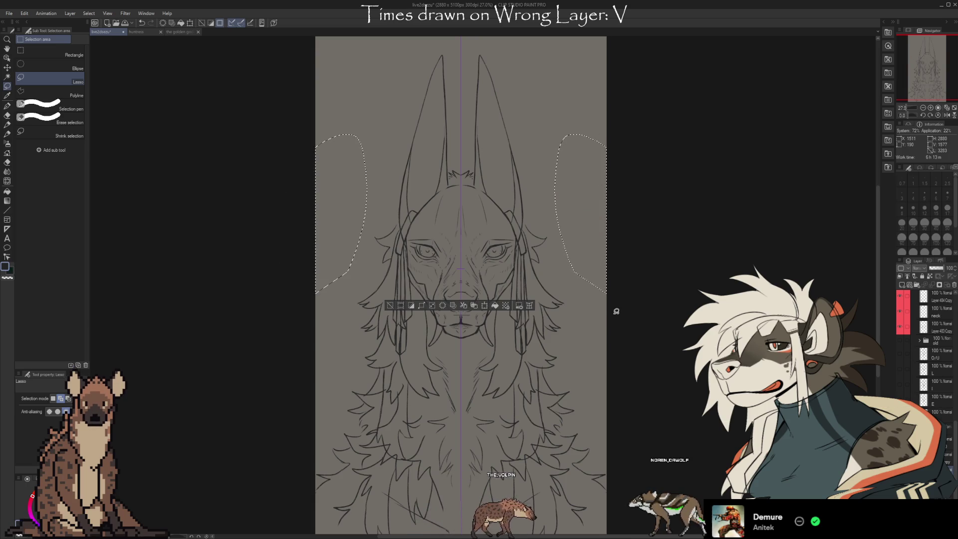
{"action": "left_click", "coordinate": [388, 306]}
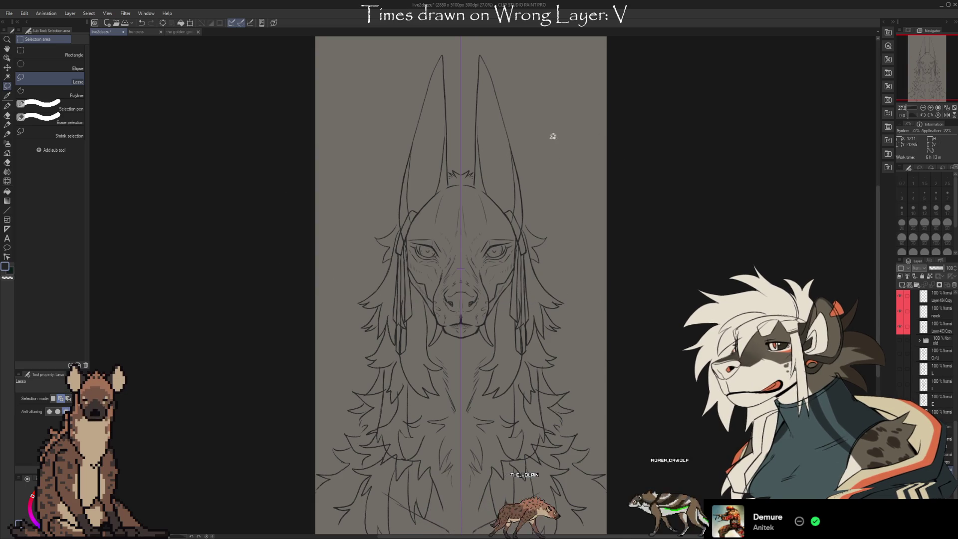
{"action": "scroll", "coordinate": [509, 164], "scroll_direction": "up", "scroll_amount": 2}
{"action": "scroll", "coordinate": [459, 224], "scroll_direction": "up", "scroll_amount": 2}
{"action": "scroll", "coordinate": [435, 299], "scroll_direction": "up", "scroll_amount": 1}
{"action": "scroll", "coordinate": [419, 317], "scroll_direction": "up", "scroll_amount": 1}
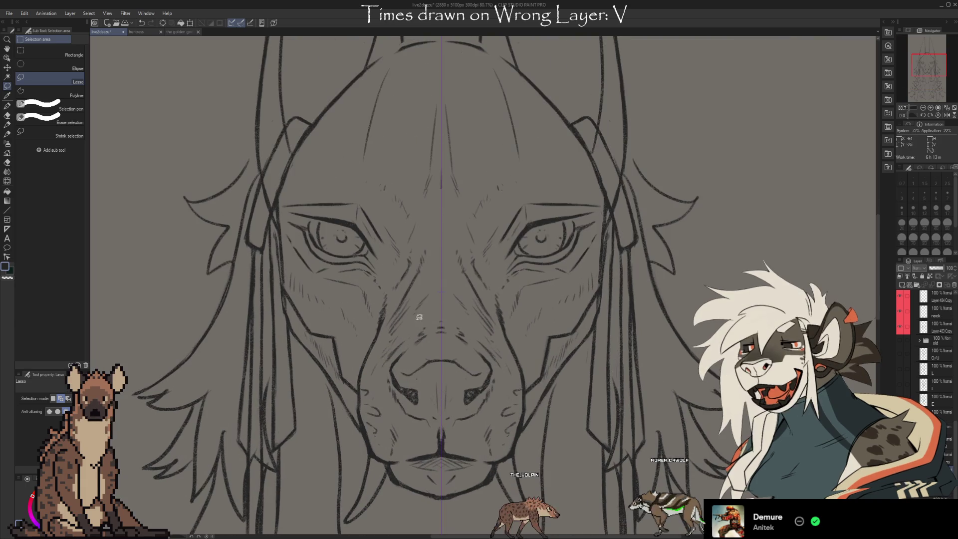
{"action": "scroll", "coordinate": [419, 258], "scroll_direction": "down", "scroll_amount": 1}
{"action": "scroll", "coordinate": [415, 258], "scroll_direction": "down", "scroll_amount": 1}
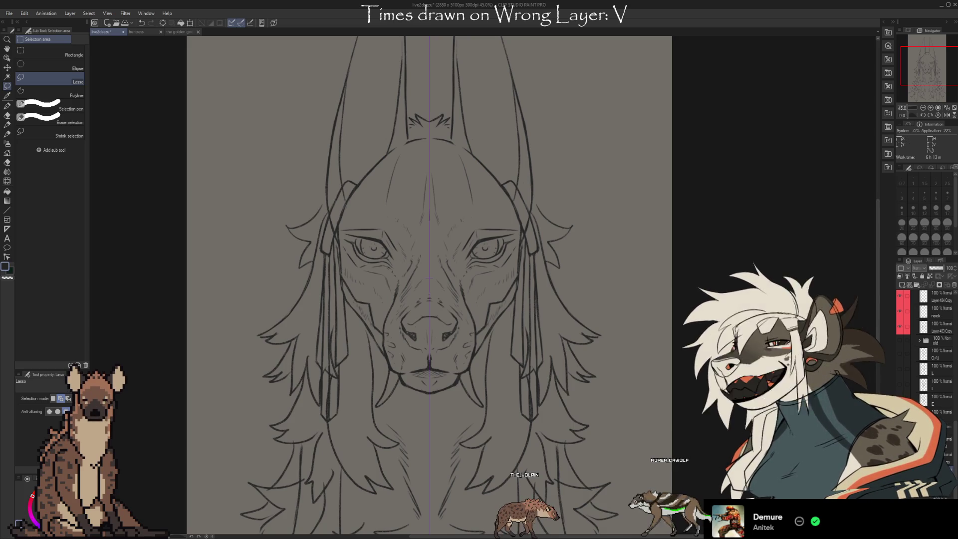
{"action": "left_click_drag", "start_coordinate": [900, 384], "coordinate": [902, 355]}
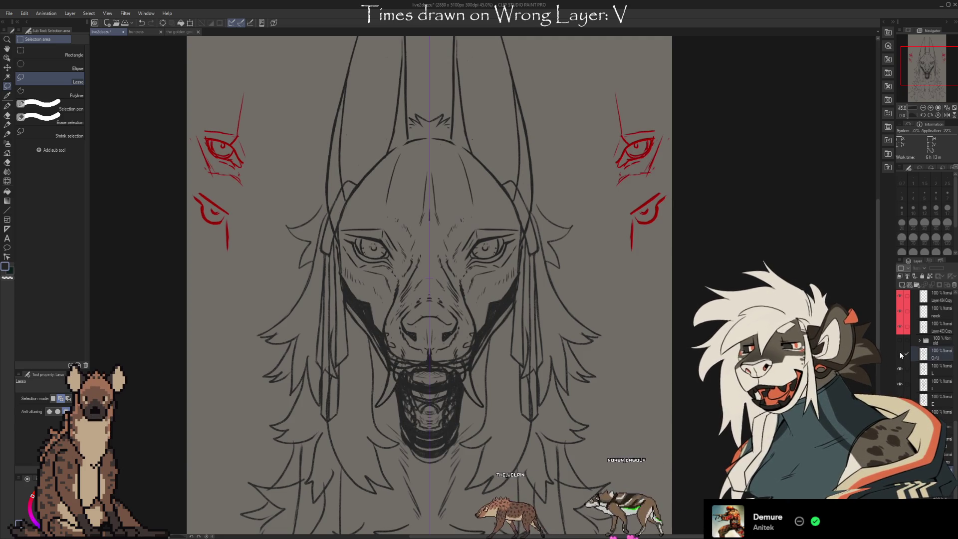
{"action": "left_click_drag", "start_coordinate": [900, 363], "coordinate": [901, 384]}
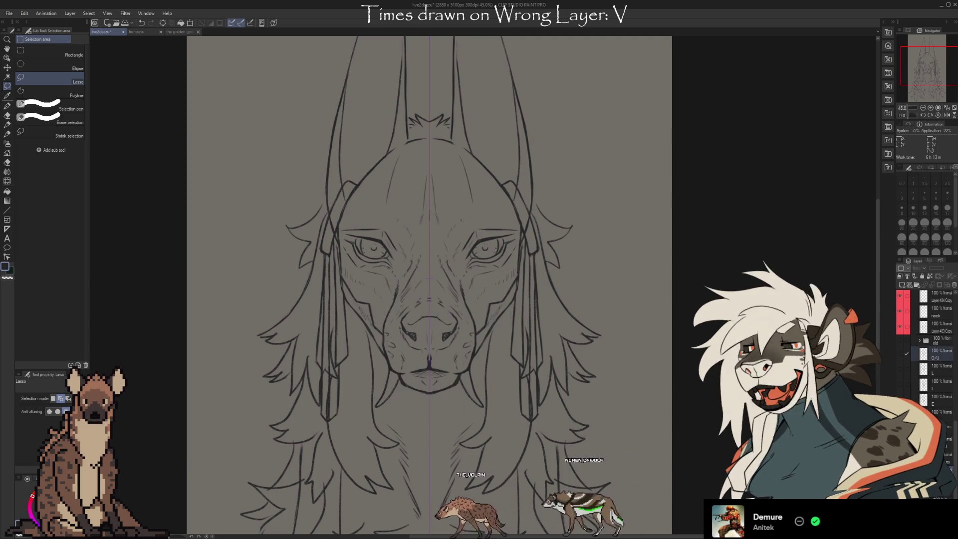
{"action": "left_click", "coordinate": [901, 381]}
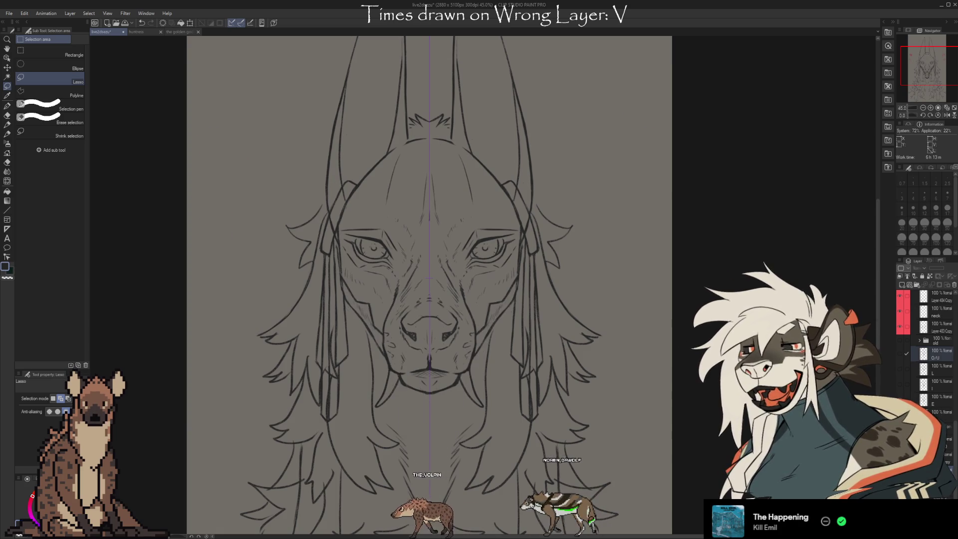
{"action": "left_click", "coordinate": [901, 382]}
{"action": "left_click", "coordinate": [902, 380]}
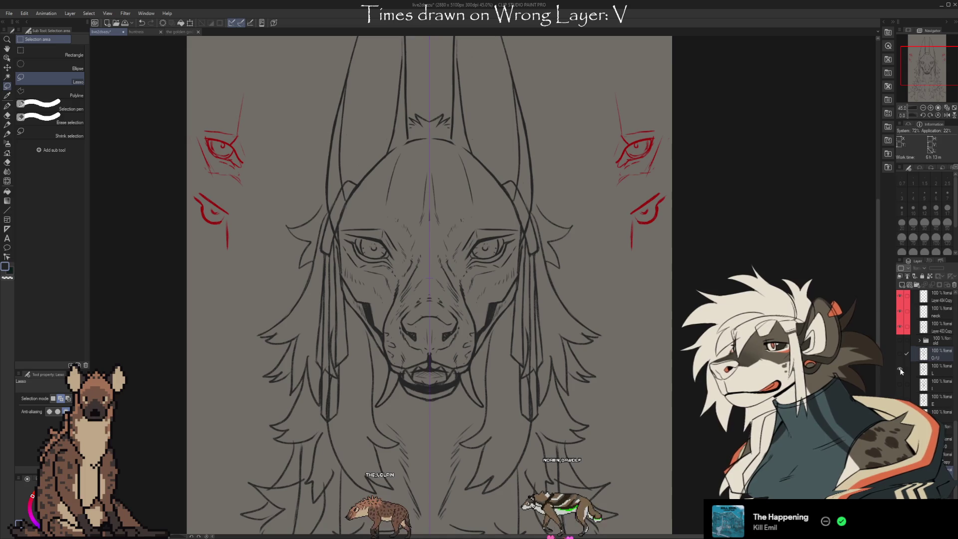
{"action": "left_click", "coordinate": [900, 365]}
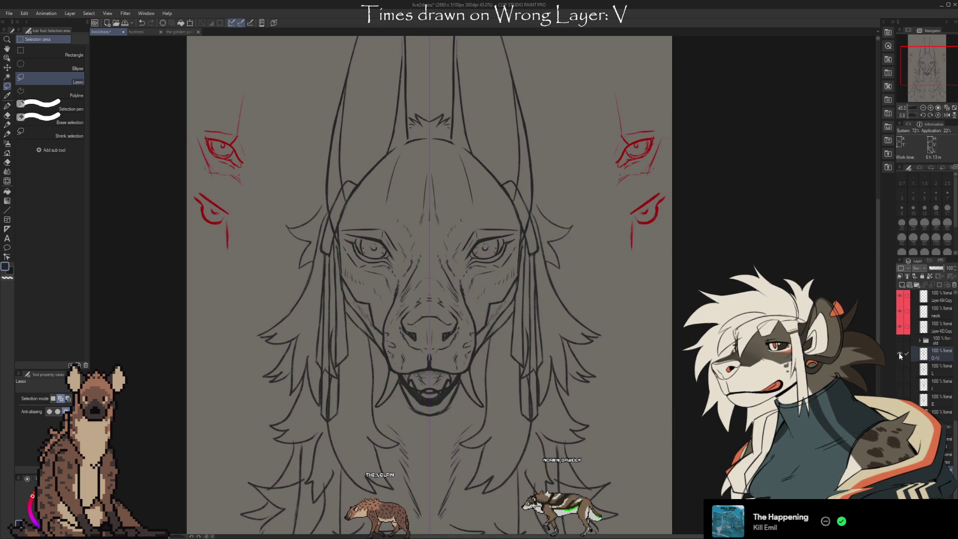
{"action": "left_click", "coordinate": [898, 353]}
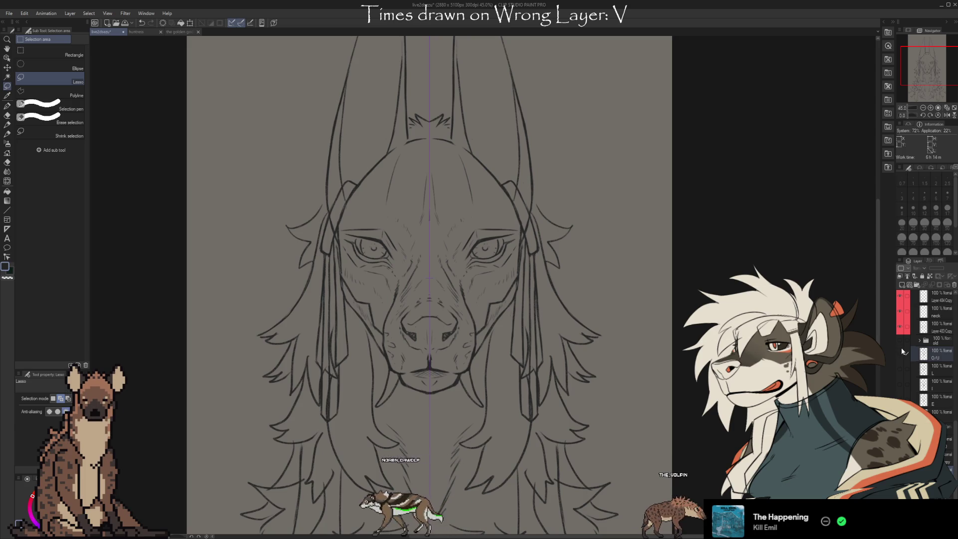
{"action": "left_click", "coordinate": [902, 348]}
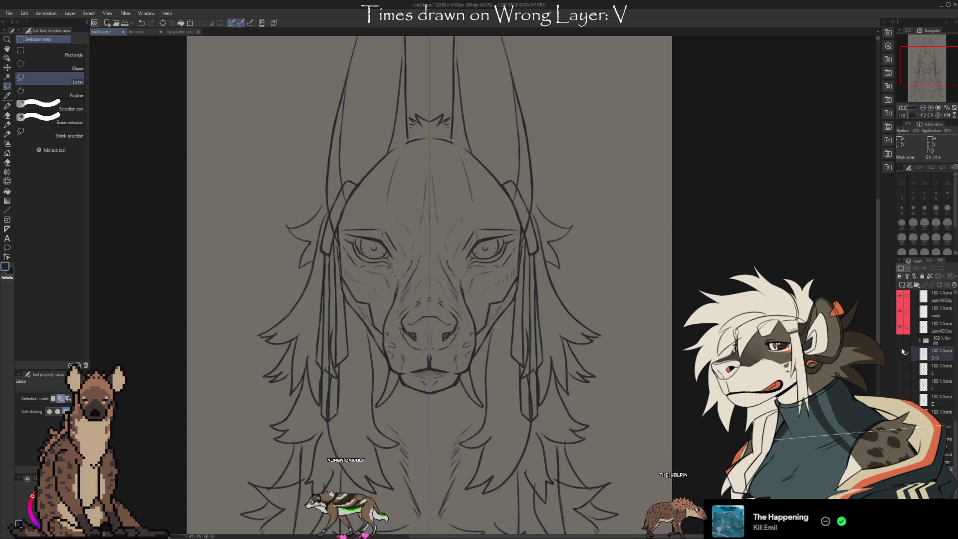
{"action": "left_click", "coordinate": [903, 286]}
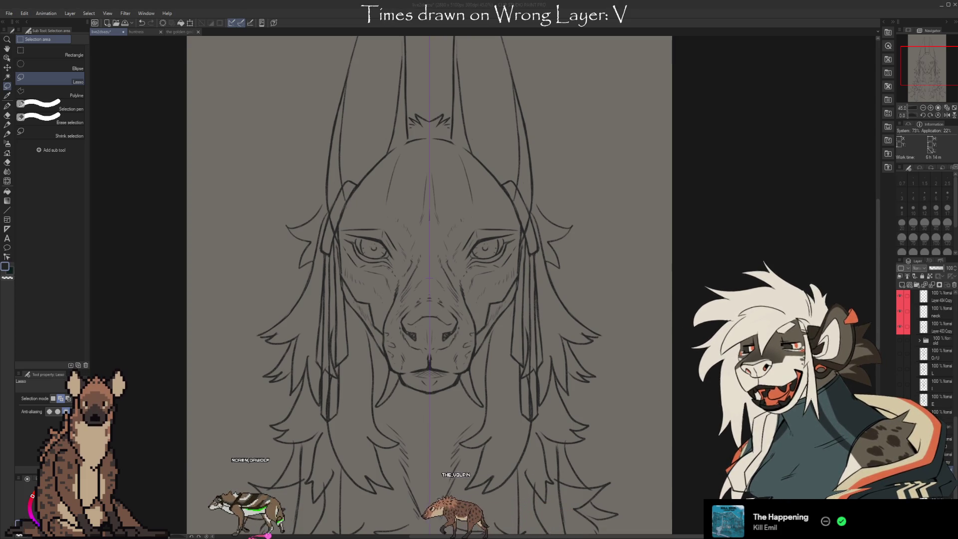
{"action": "left_click_drag", "start_coordinate": [430, 299], "coordinate": [456, 300]}
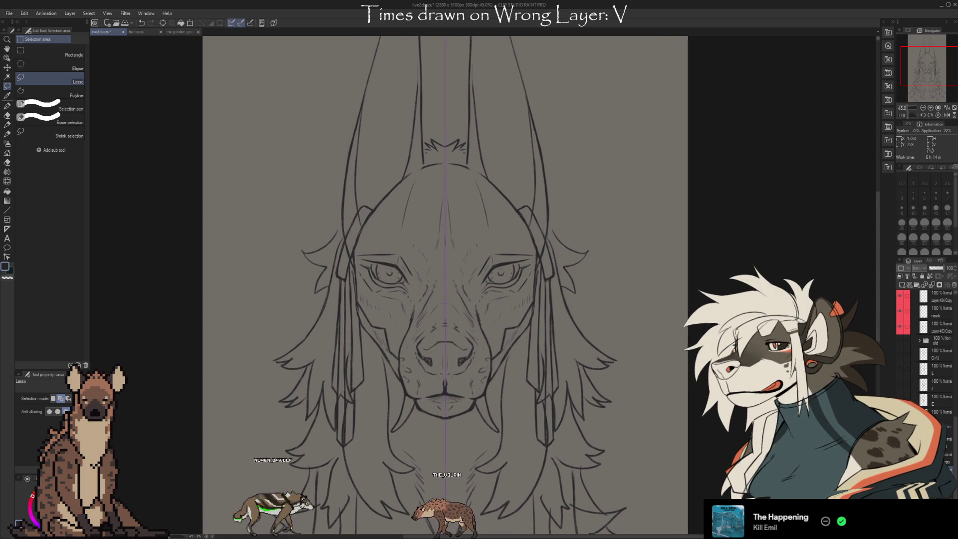
{"action": "scroll", "coordinate": [456, 285], "scroll_direction": "down", "scroll_amount": 3}
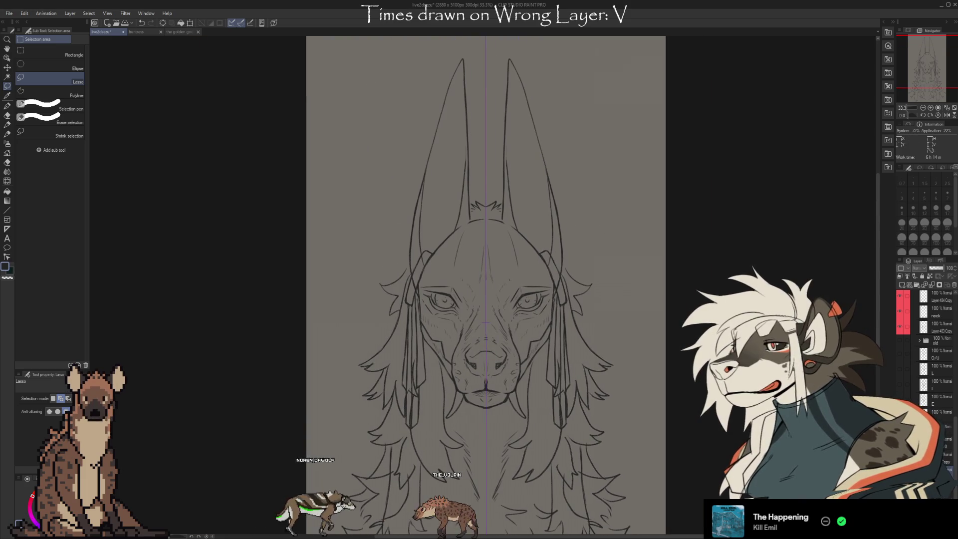
{"action": "scroll", "coordinate": [928, 332], "scroll_direction": "down", "scroll_amount": 5}
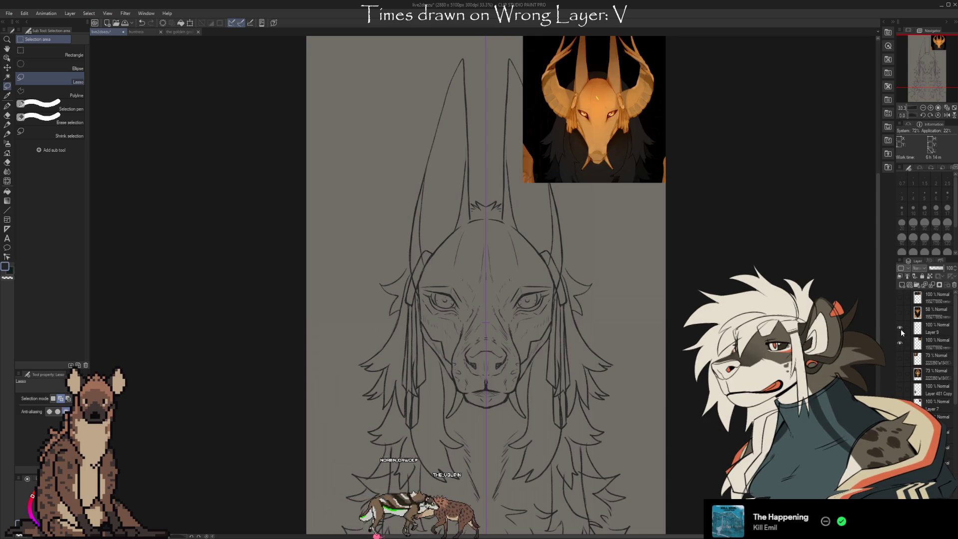
{"action": "left_click", "coordinate": [901, 313]}
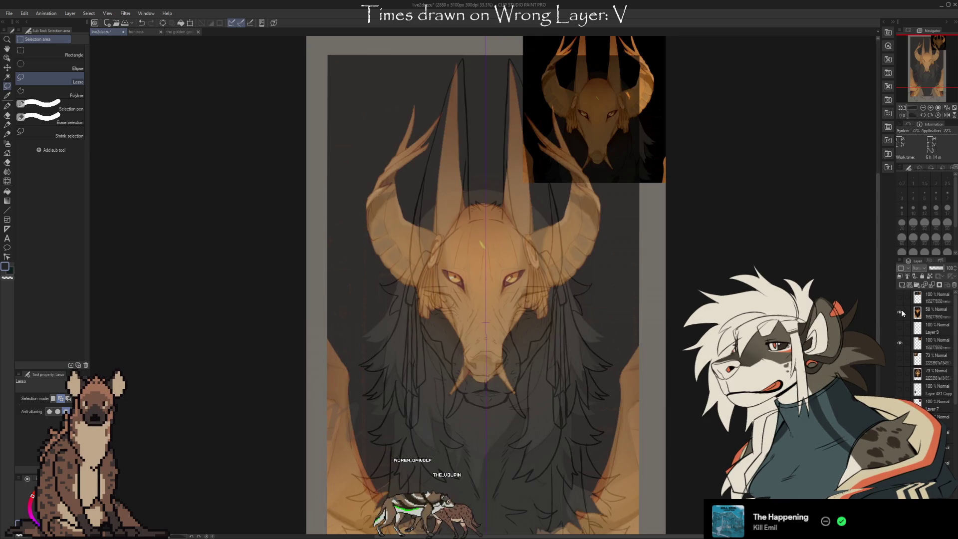
{"action": "left_click", "coordinate": [900, 312]}
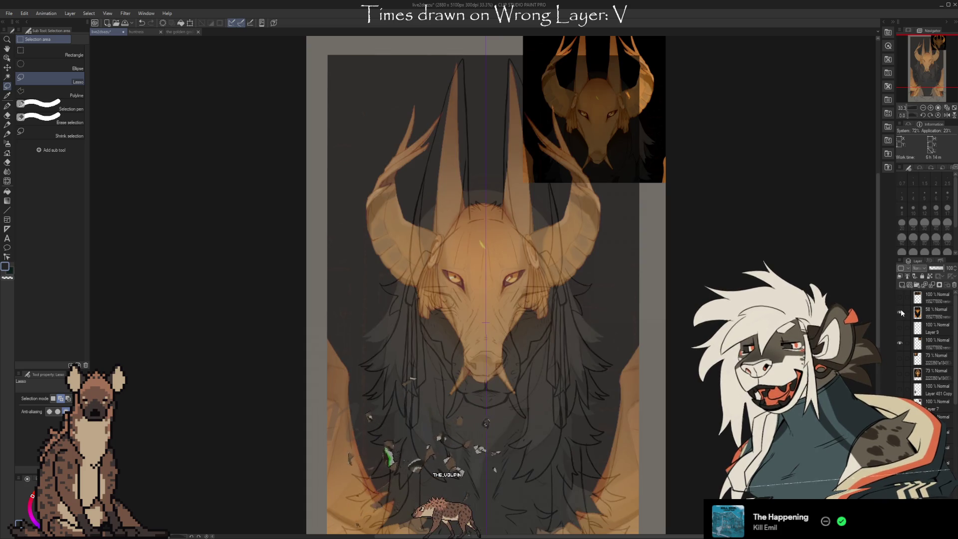
{"action": "left_click", "coordinate": [901, 313]}
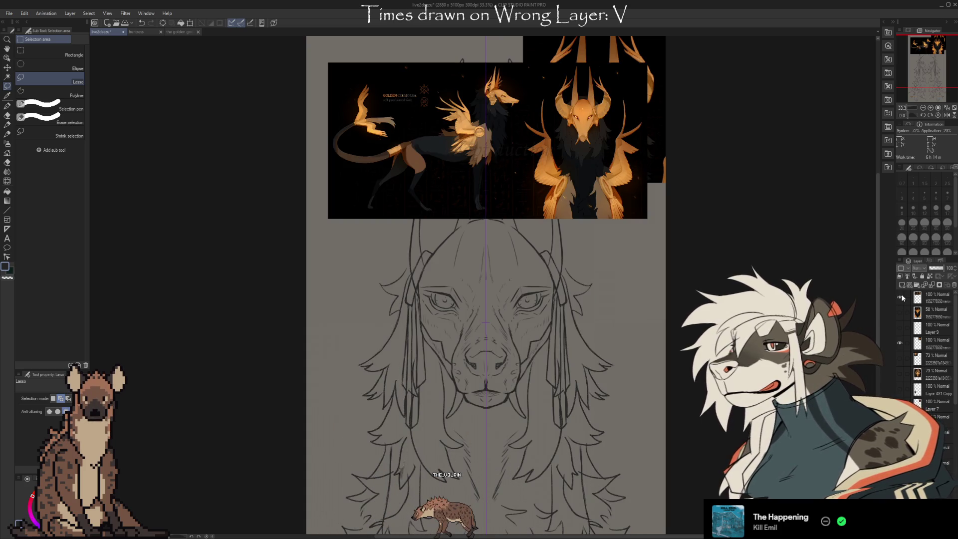
{"action": "left_click", "coordinate": [900, 327]}
{"action": "left_click", "coordinate": [900, 360]}
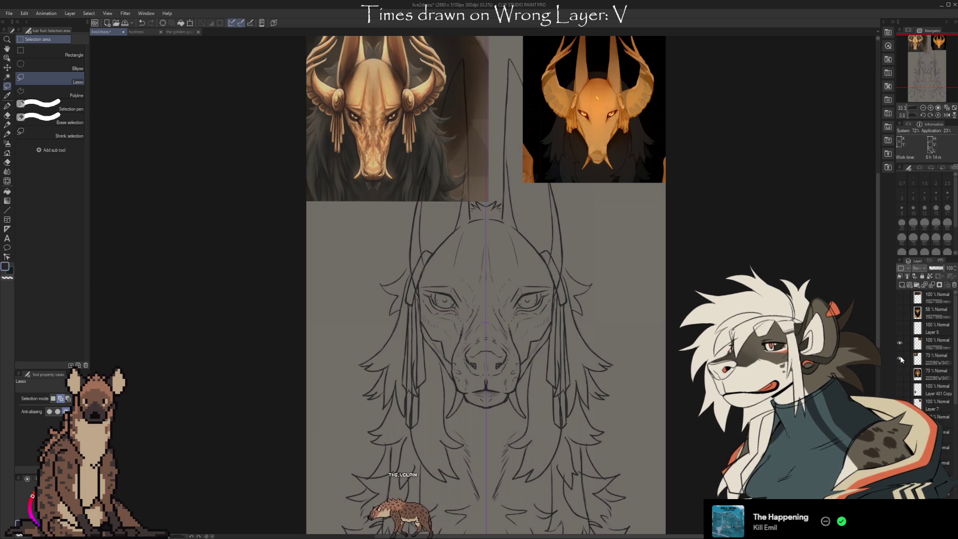
{"action": "left_click", "coordinate": [900, 358]}
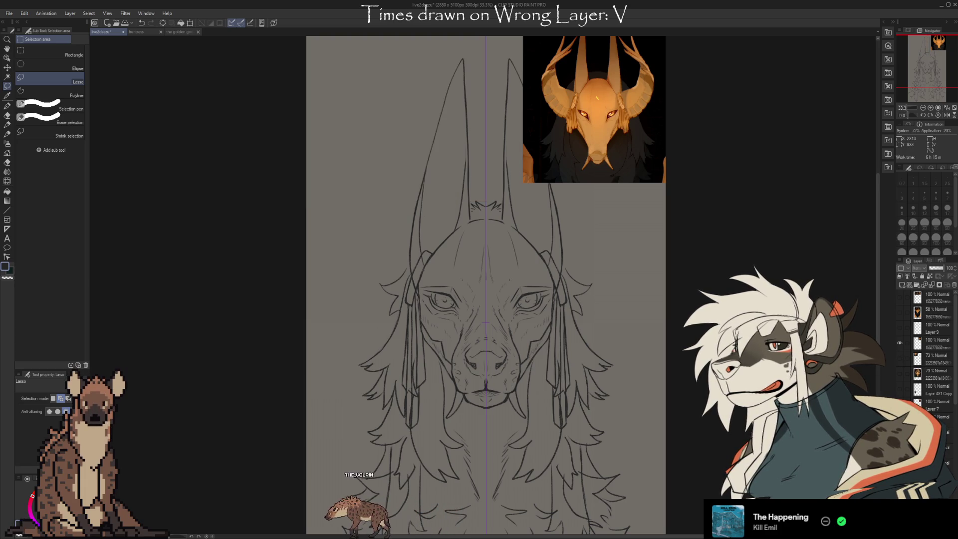
{"action": "scroll", "coordinate": [486, 285], "scroll_direction": "up", "scroll_amount": 1}
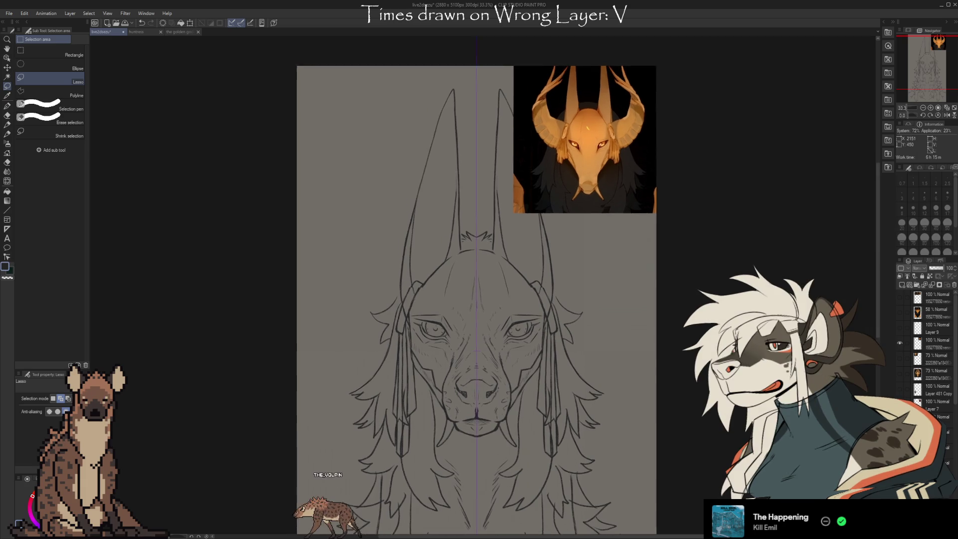
{"action": "scroll", "coordinate": [477, 299], "scroll_direction": "down", "scroll_amount": 1}
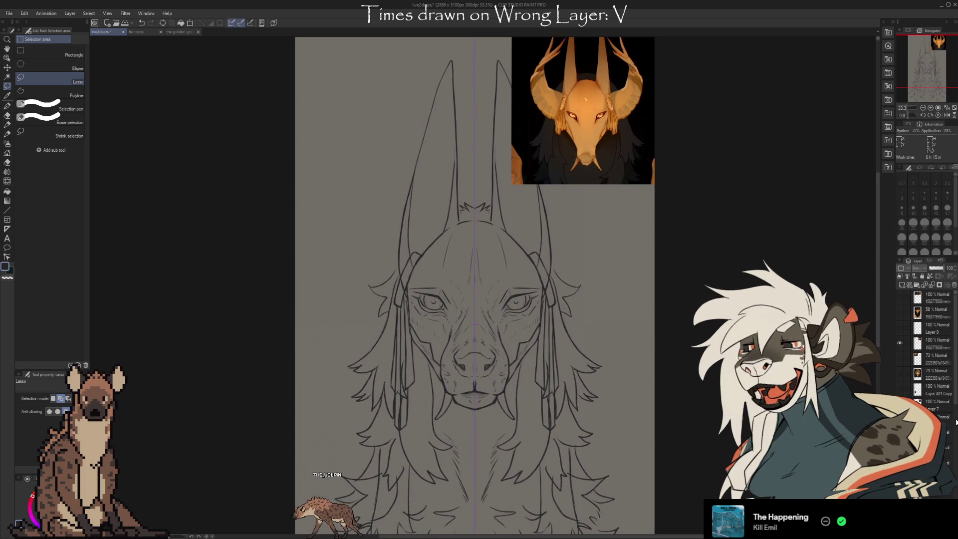
{"action": "scroll", "coordinate": [954, 405], "scroll_direction": "down", "scroll_amount": 5}
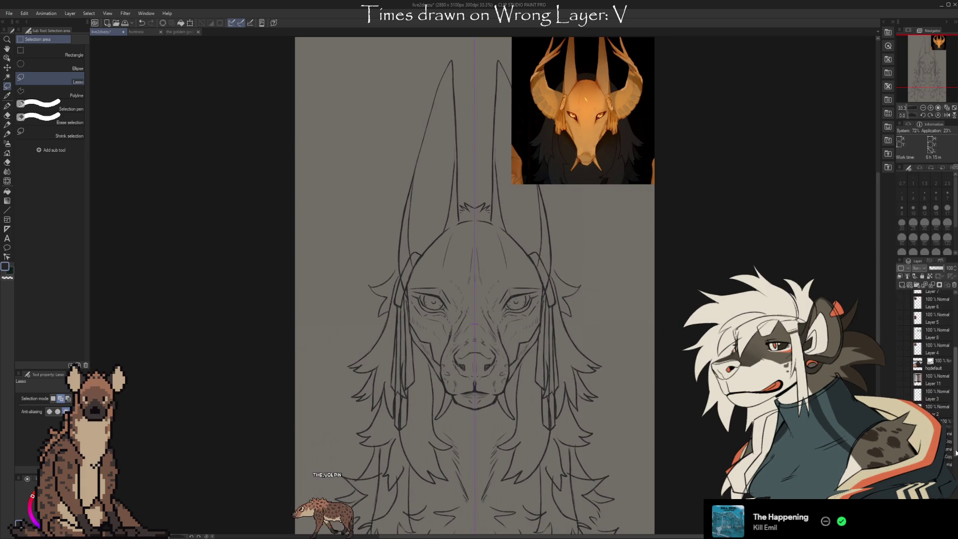
{"action": "scroll", "coordinate": [929, 353], "scroll_direction": "up", "scroll_amount": 3}
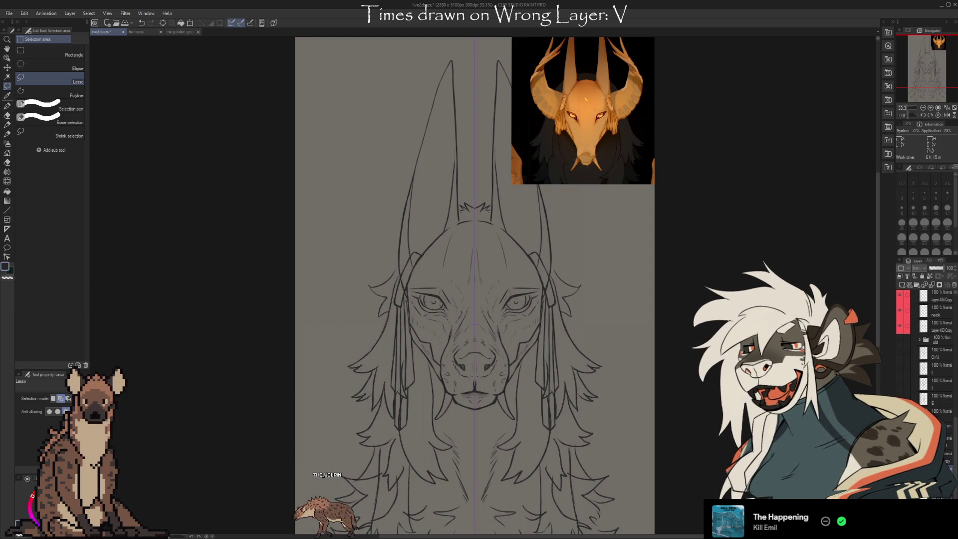
{"action": "scroll", "coordinate": [645, 434], "scroll_direction": "down", "scroll_amount": 1}
{"action": "scroll", "coordinate": [650, 442], "scroll_direction": "down", "scroll_amount": 1}
{"action": "left_click_drag", "start_coordinate": [649, 442], "coordinate": [623, 440]}
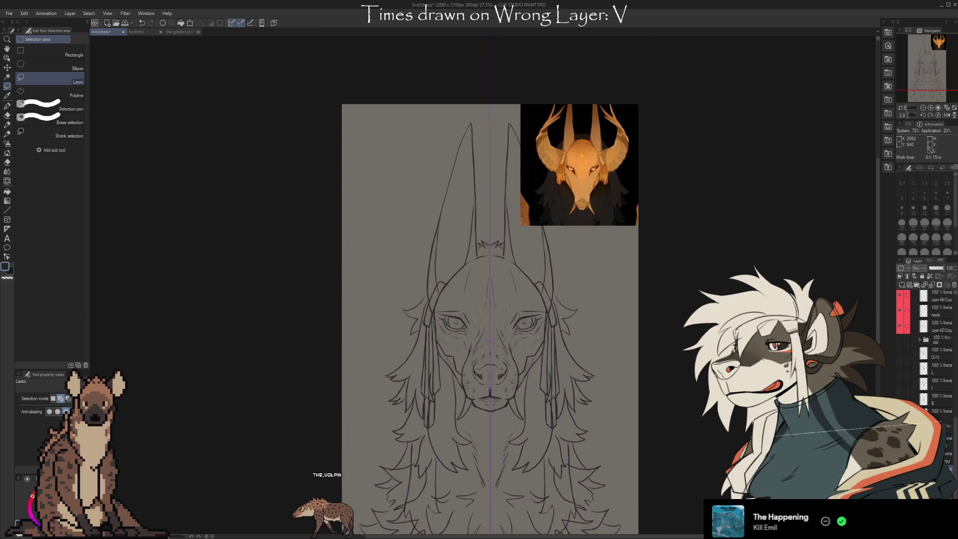
{"action": "scroll", "coordinate": [949, 374], "scroll_direction": "up", "scroll_amount": 1}
{"action": "scroll", "coordinate": [949, 374], "scroll_direction": "up", "scroll_amount": 1}
{"action": "scroll", "coordinate": [945, 367], "scroll_direction": "down", "scroll_amount": 3}
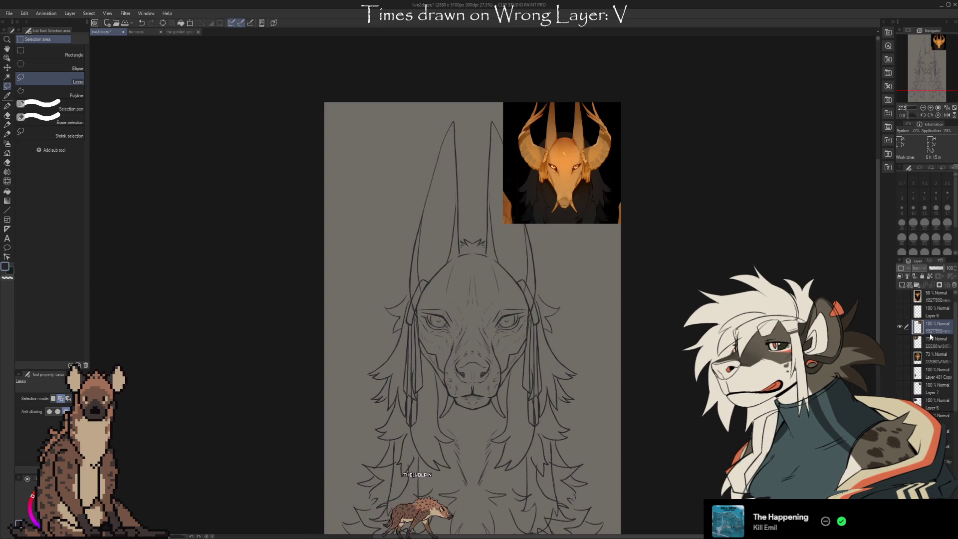
- Transform the horned reference image down beneath the jackal's chin and commit, returning to the brush
{"action": "key", "text": "ctrl+t"}
{"action": "left_click_drag", "start_coordinate": [601, 153], "coordinate": [511, 463]}
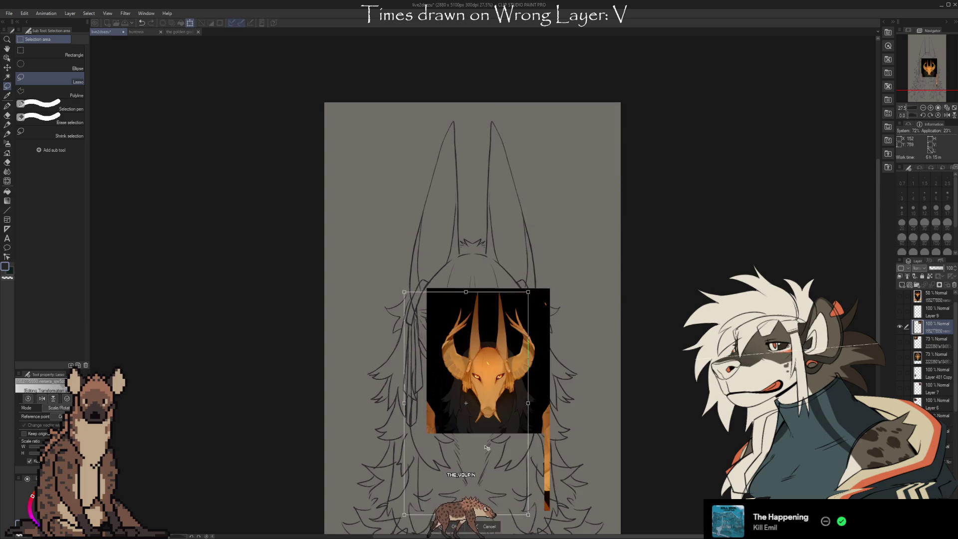
{"action": "scroll", "coordinate": [511, 463], "scroll_direction": "down", "scroll_amount": 3}
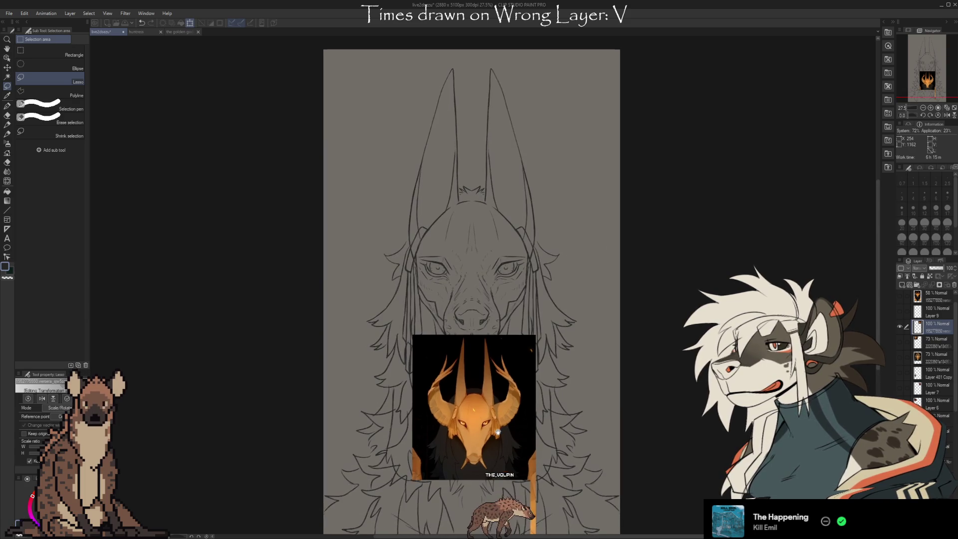
{"action": "scroll", "coordinate": [491, 415], "scroll_direction": "down", "scroll_amount": 2}
{"action": "left_click_drag", "start_coordinate": [492, 416], "coordinate": [489, 440]}
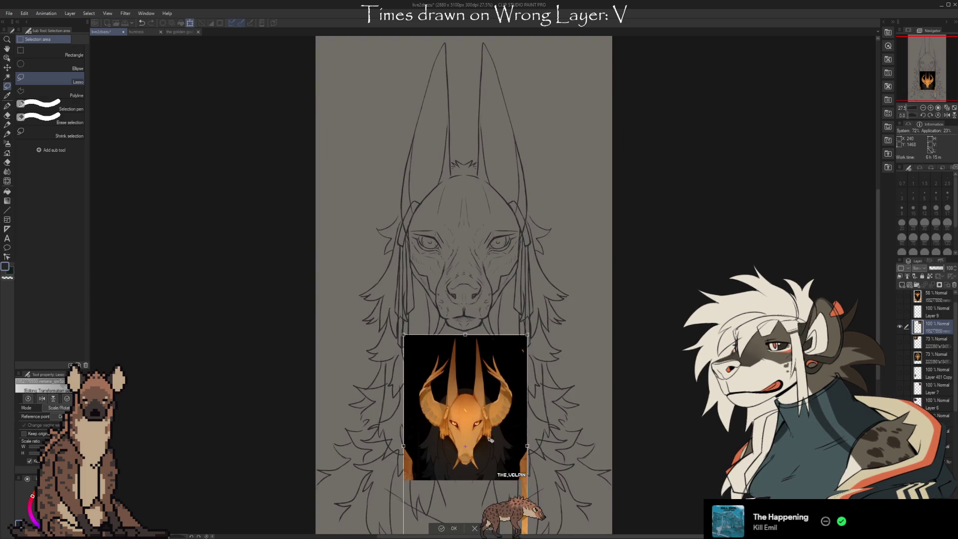
{"action": "key", "text": "Return"}
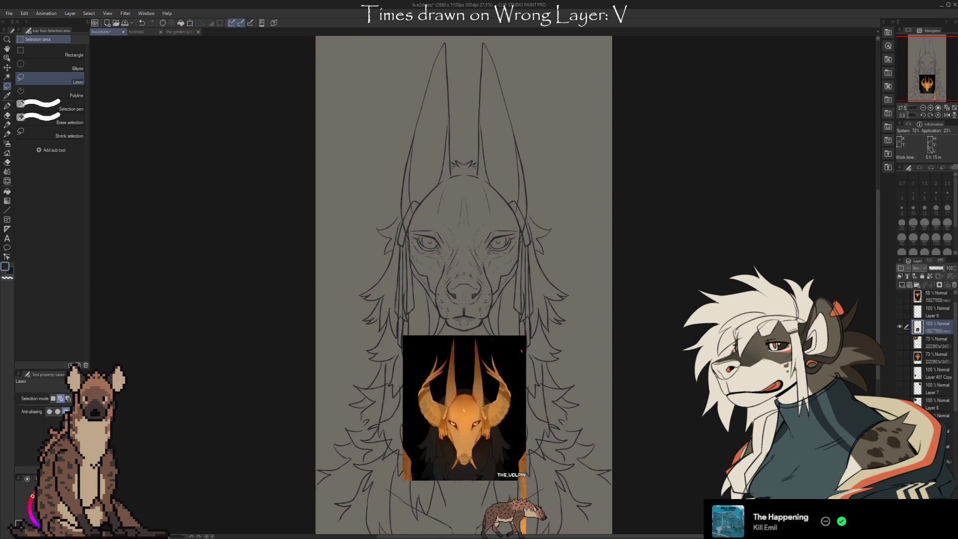
{"action": "scroll", "coordinate": [955, 405], "scroll_direction": "down", "scroll_amount": 3}
{"action": "scroll", "coordinate": [952, 424], "scroll_direction": "down", "scroll_amount": 5}
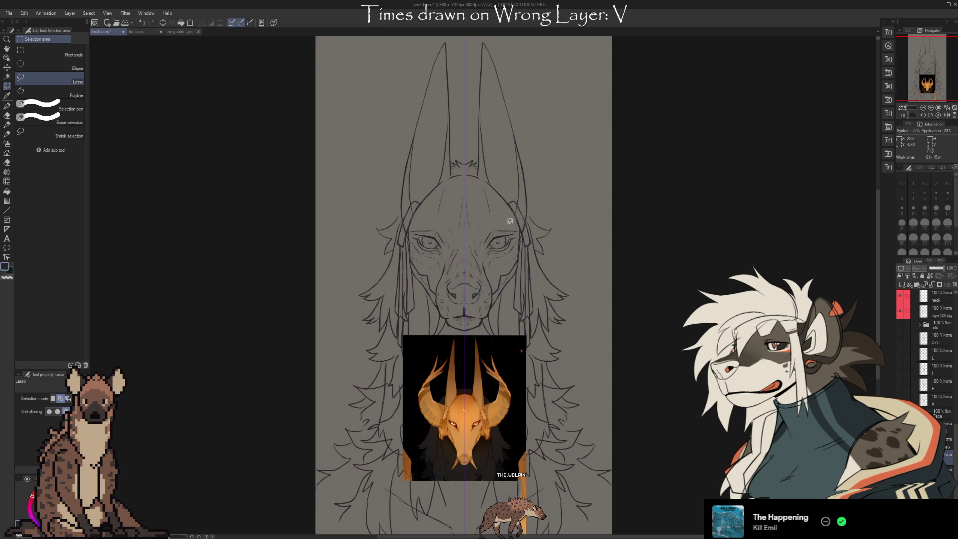
{"action": "key", "text": "b"}
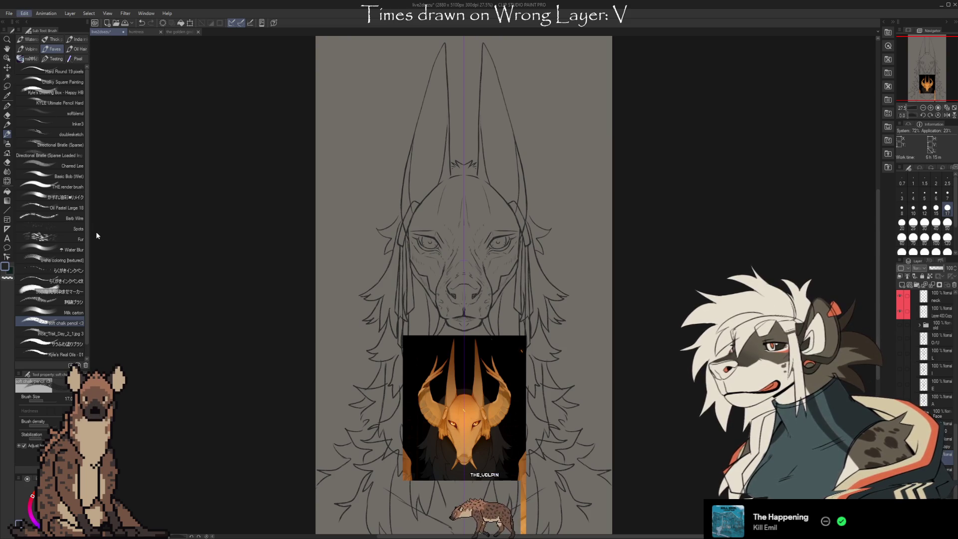
- Start changing the canvas size to bring up the edge handles
{"action": "key", "text": "ctrl+t"}
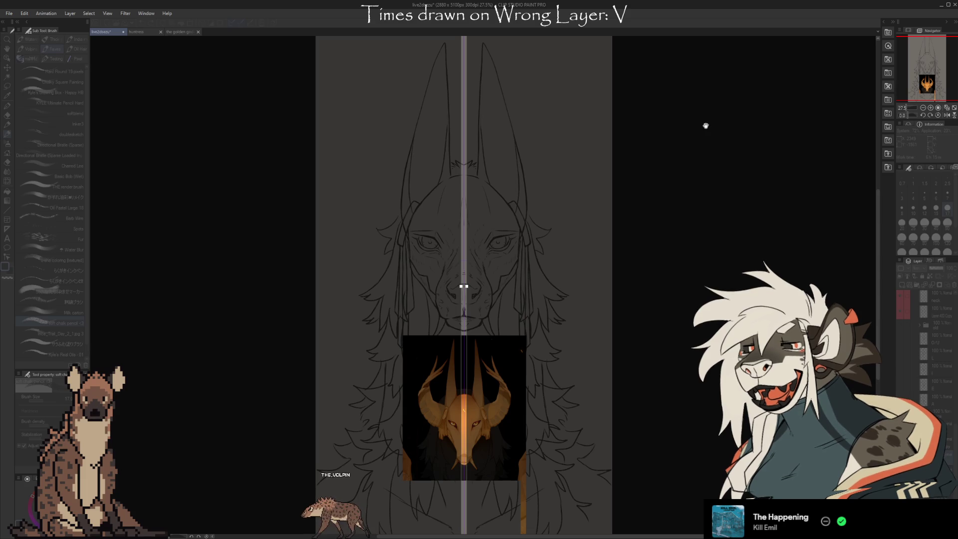
{"action": "key", "text": "ctrl+z"}
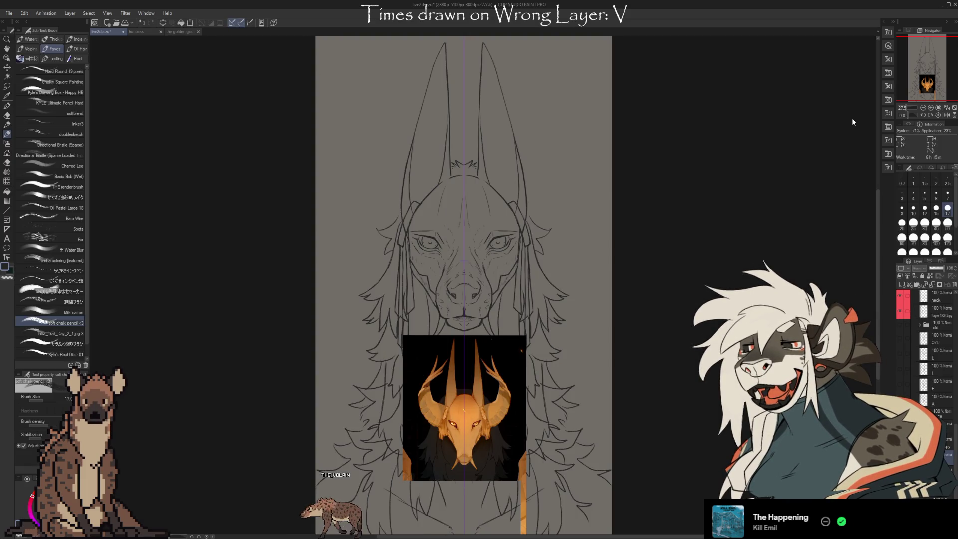
- Fill the left and right transparent strips of the widened canvas with grey
{"action": "key", "text": "i"}
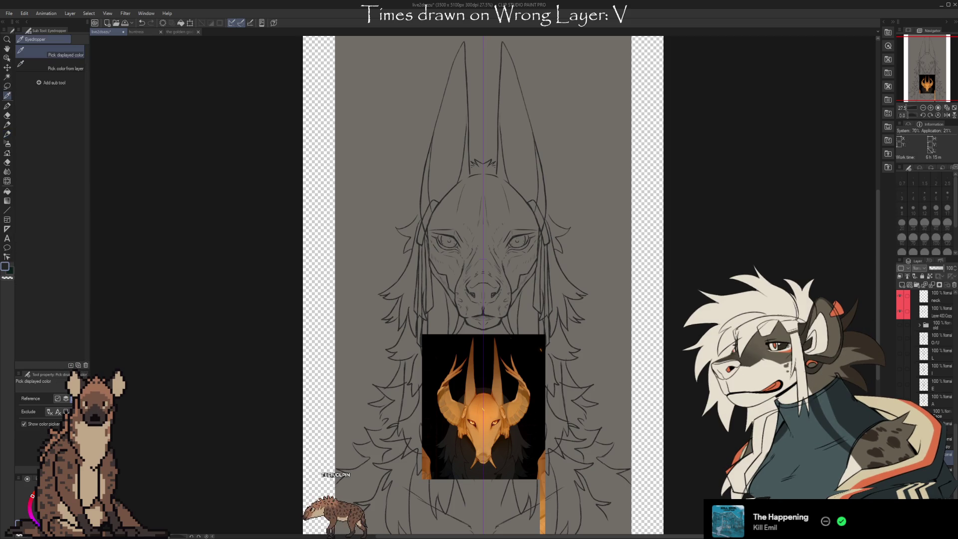
{"action": "left_click", "coordinate": [8, 194]}
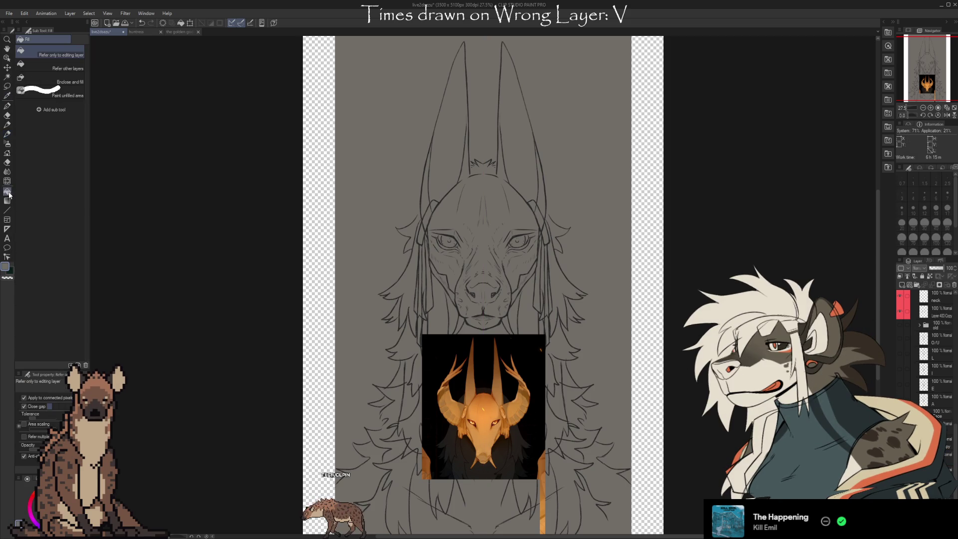
{"action": "left_click", "coordinate": [311, 226]}
{"action": "left_click", "coordinate": [641, 220]}
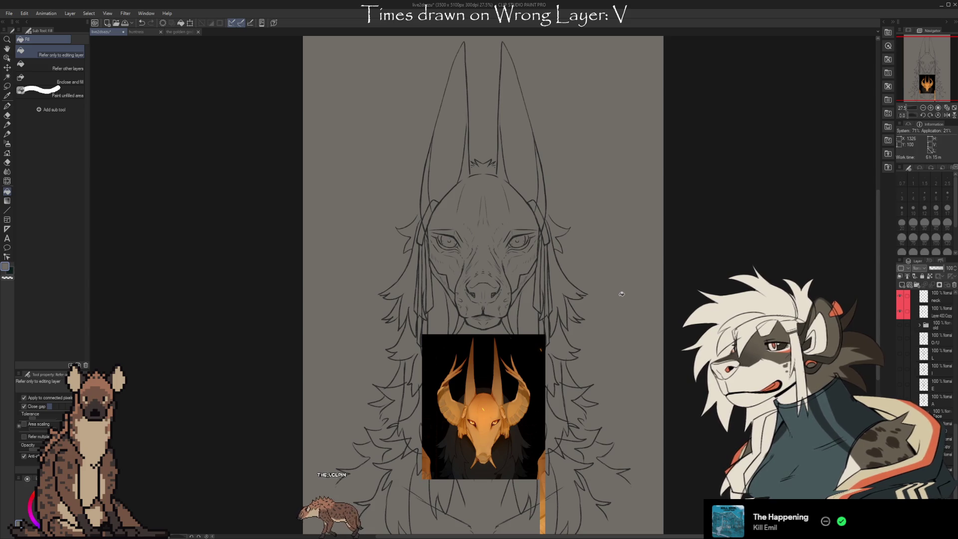
{"action": "scroll", "coordinate": [928, 344], "scroll_direction": "up", "scroll_amount": 2}
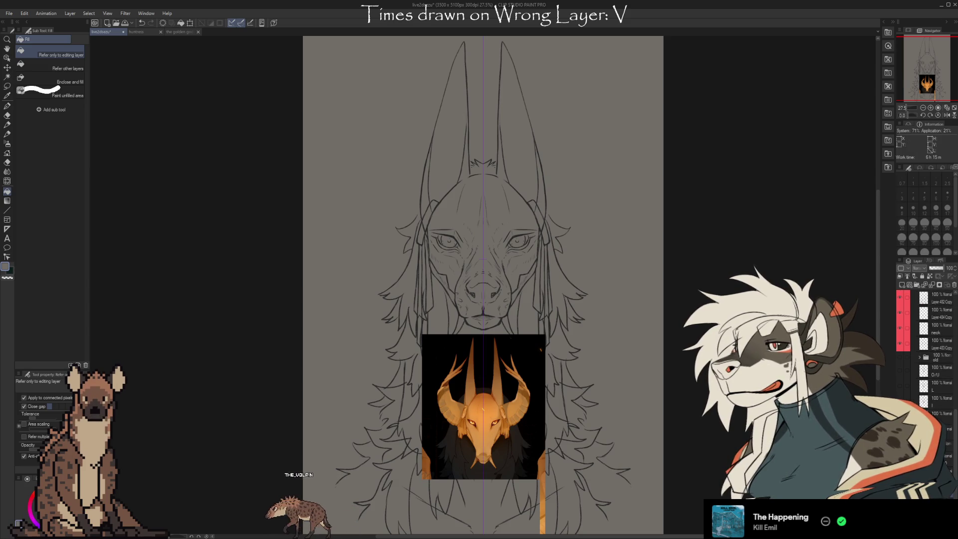
{"action": "scroll", "coordinate": [928, 344], "scroll_direction": "up", "scroll_amount": 1}
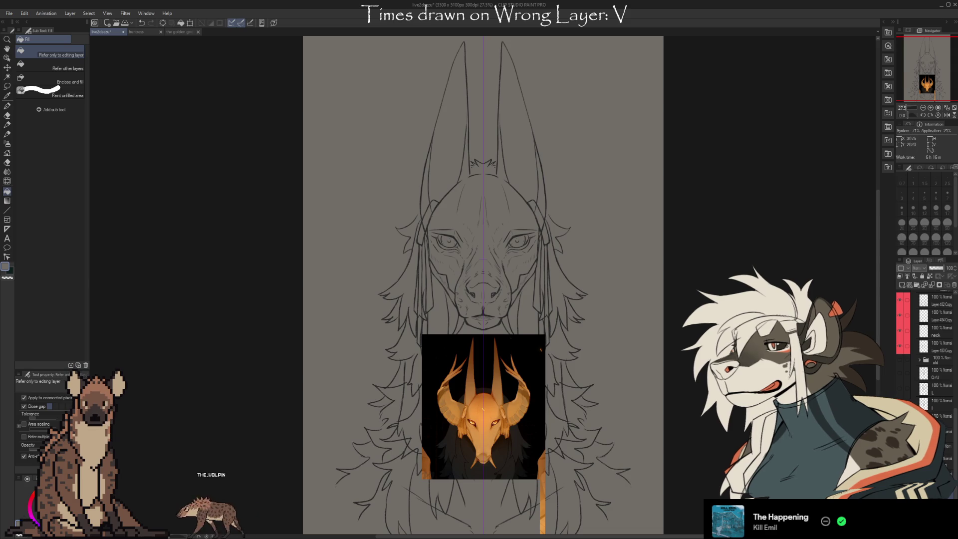
{"action": "left_click_drag", "start_coordinate": [754, 436], "coordinate": [715, 452]}
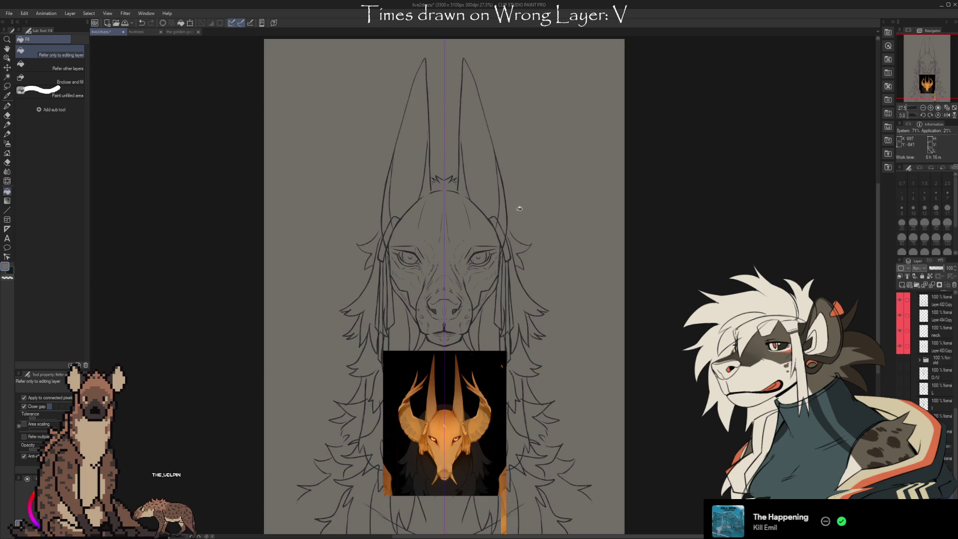
{"action": "key", "text": "b"}
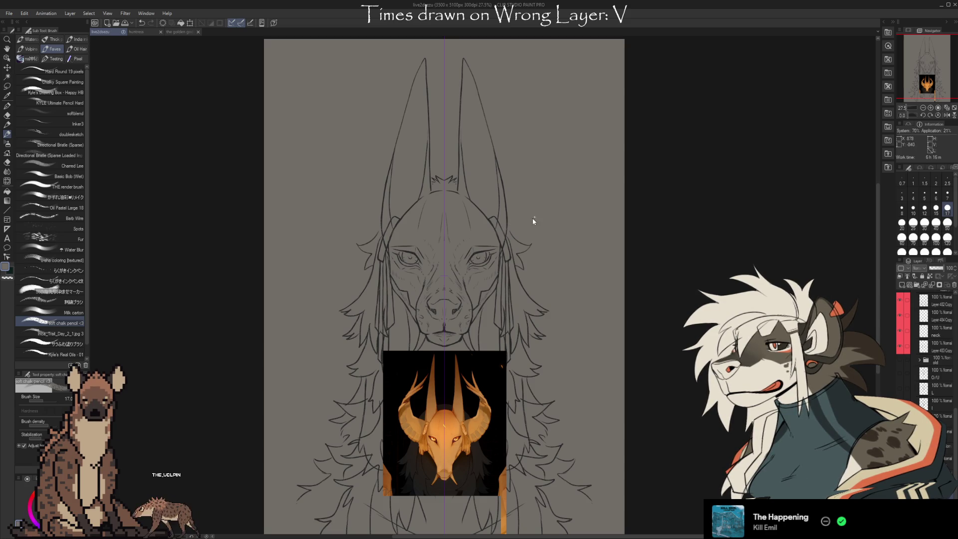
- Sample the sketch's line colour and return to the drawing brush
{"action": "key", "text": "b"}
{"action": "key", "text": "b"}
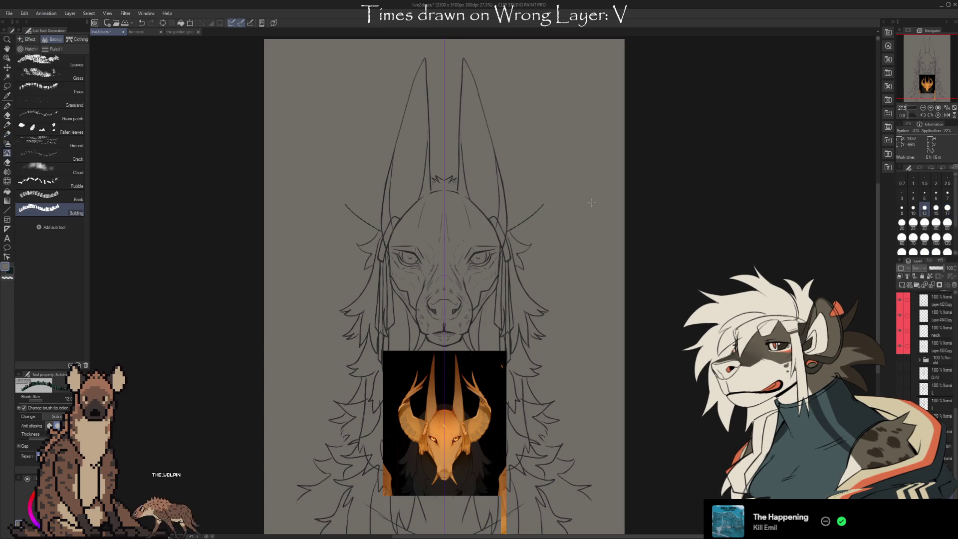
{"action": "key", "text": "b"}
{"action": "key", "text": "i"}
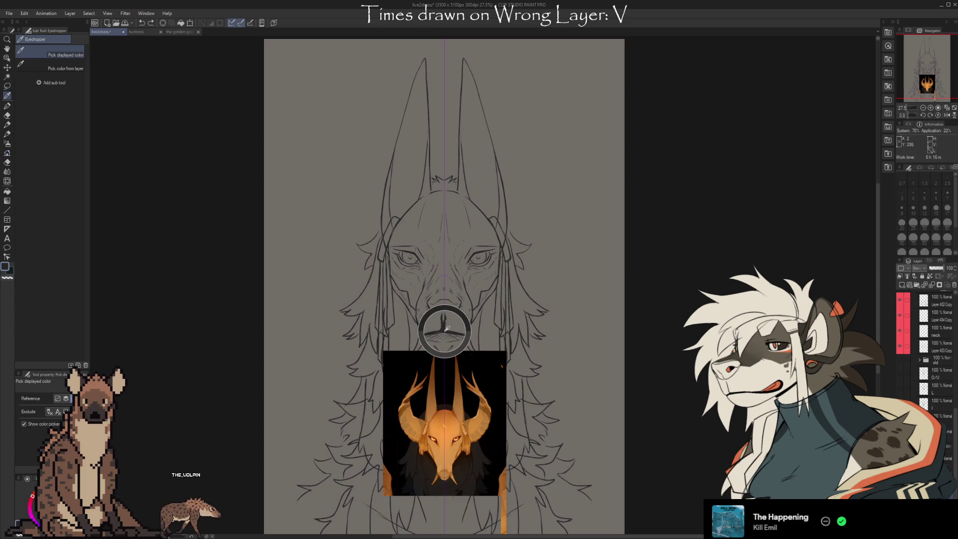
{"action": "key", "text": "b"}
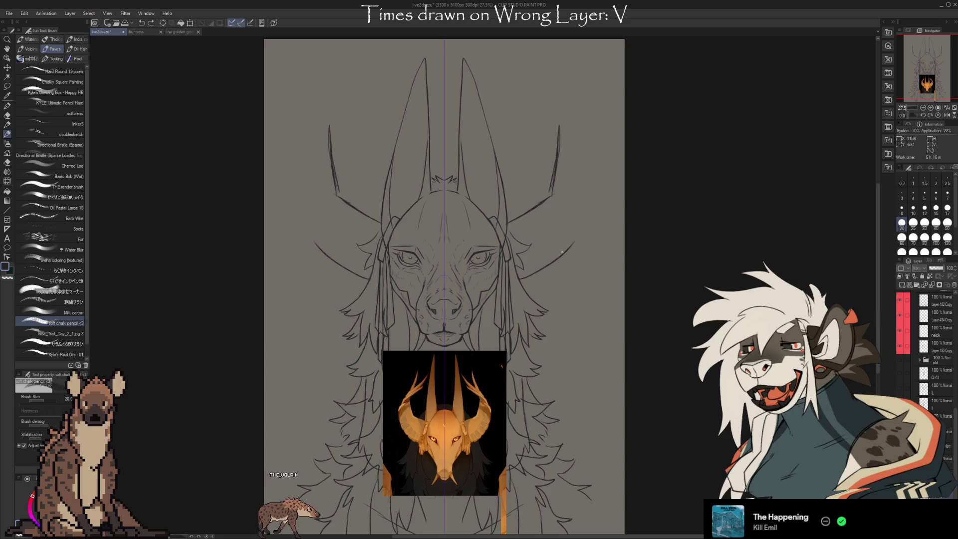
- Sketch mirrored curved horns beside the head, undoing a bad stroke
{"action": "left_click_drag", "start_coordinate": [576, 242], "coordinate": [588, 169]}
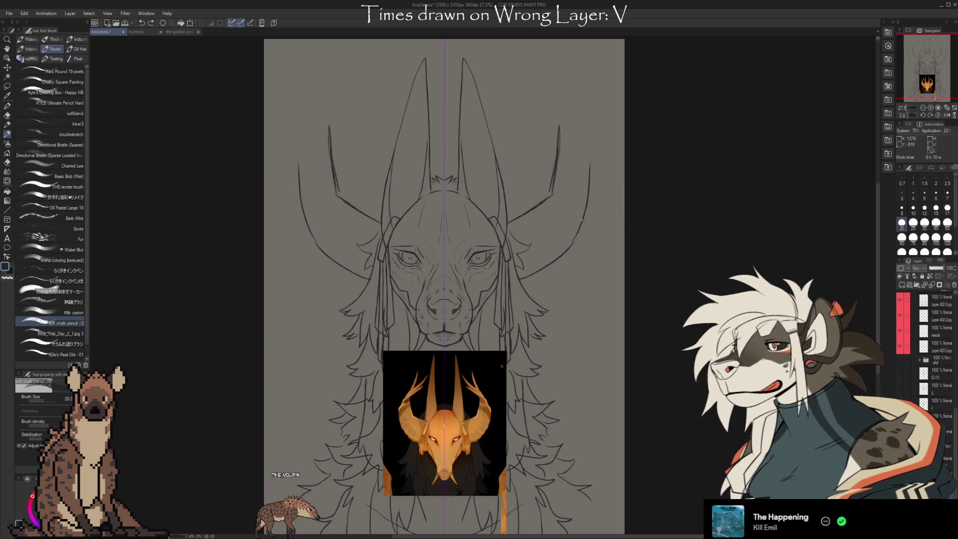
{"action": "key", "text": "ctrl+z"}
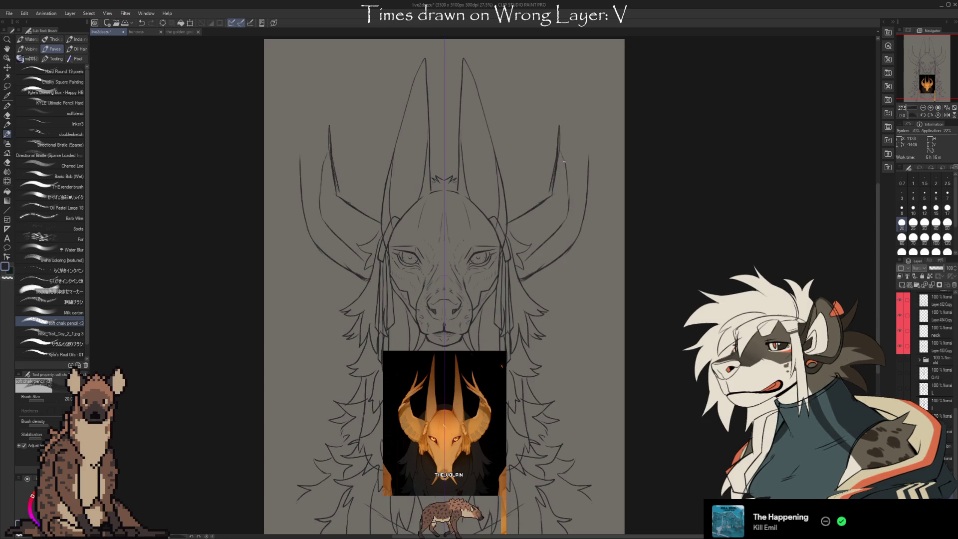
{"action": "key", "text": "e"}
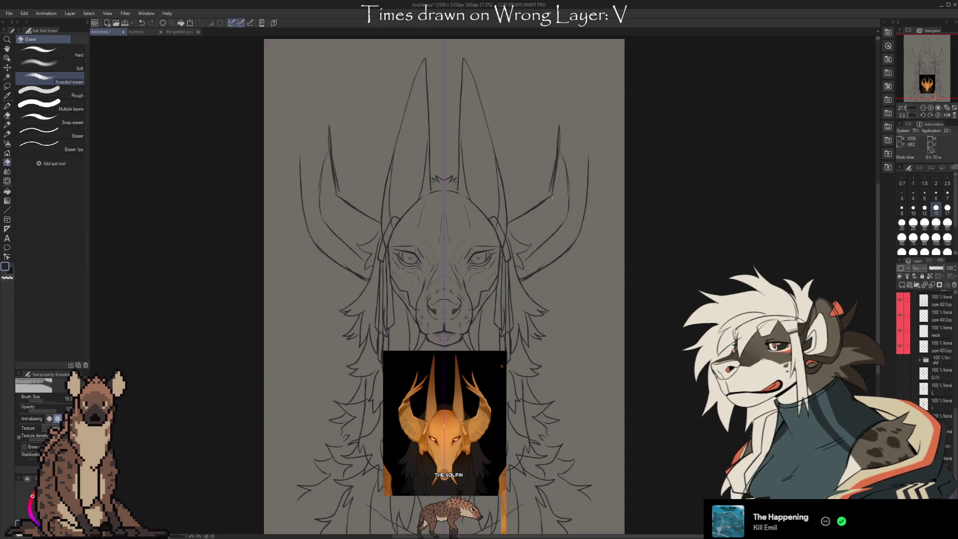
- Enlarge the eraser, then pencil both outer horn lines upward toward the canvas top
{"action": "key", "text": "bracketright"}
{"action": "key", "text": "bracketright"}
{"action": "key", "text": "bracketright"}
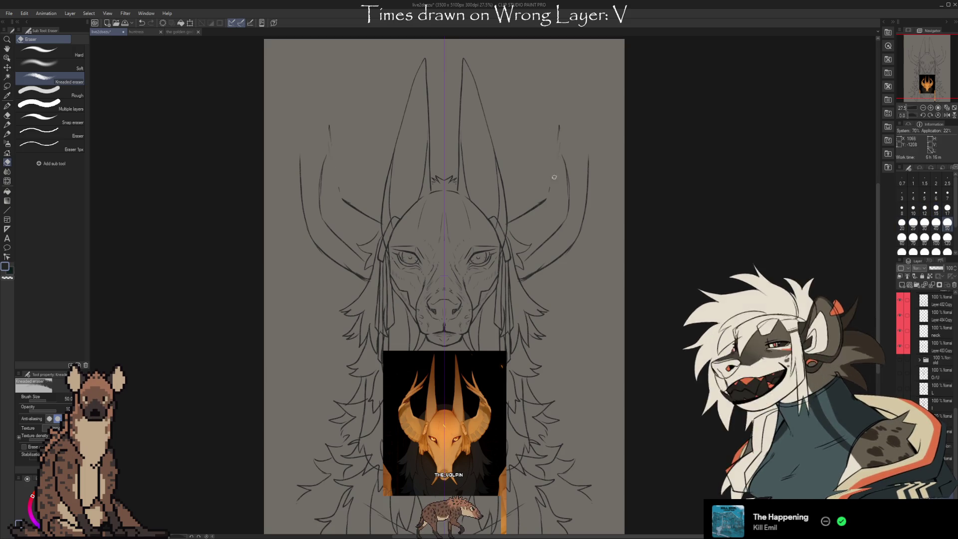
{"action": "key", "text": "b"}
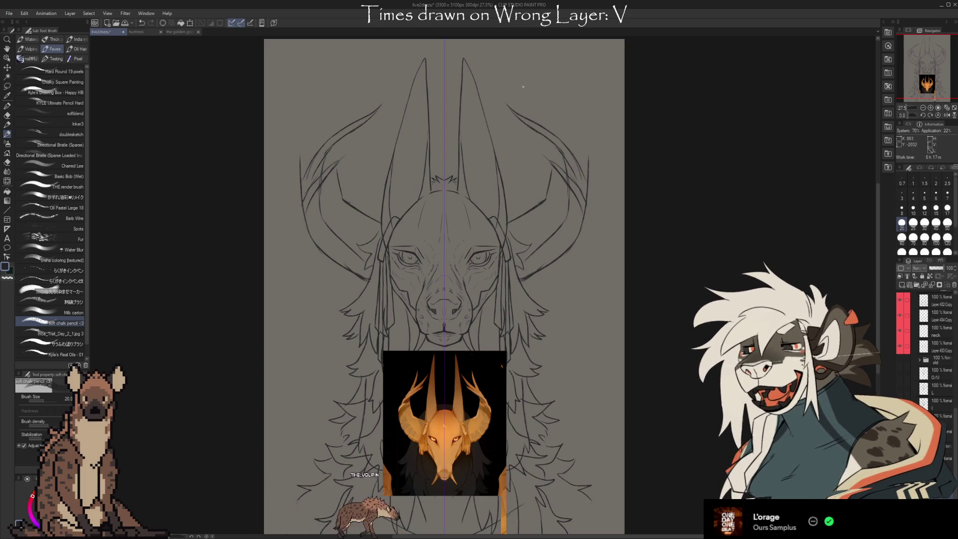
{"action": "left_click_drag", "start_coordinate": [347, 119], "coordinate": [387, 64]}
{"action": "left_click_drag", "start_coordinate": [542, 116], "coordinate": [502, 67]}
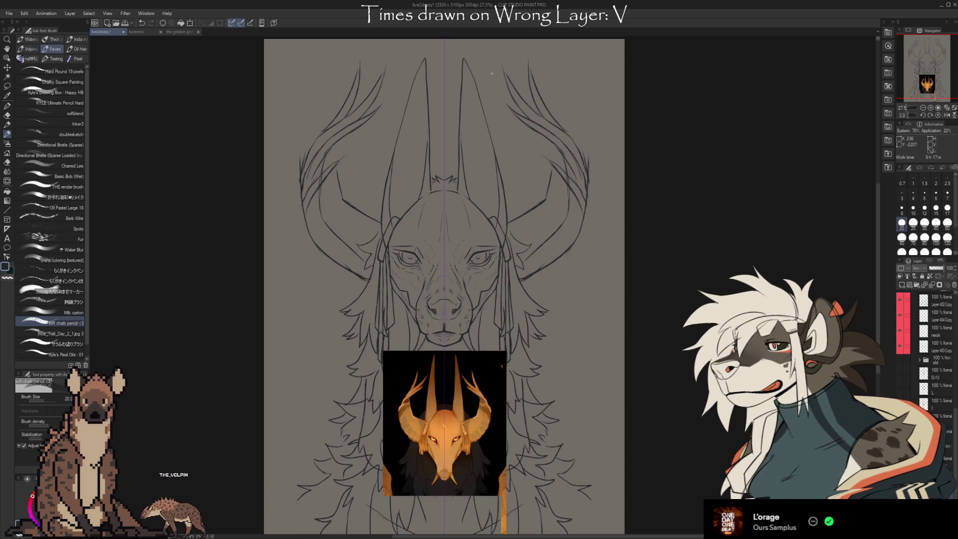
- Redraw the horn curves, alternating eraser and soft chalk pencil
{"action": "key", "text": "e"}
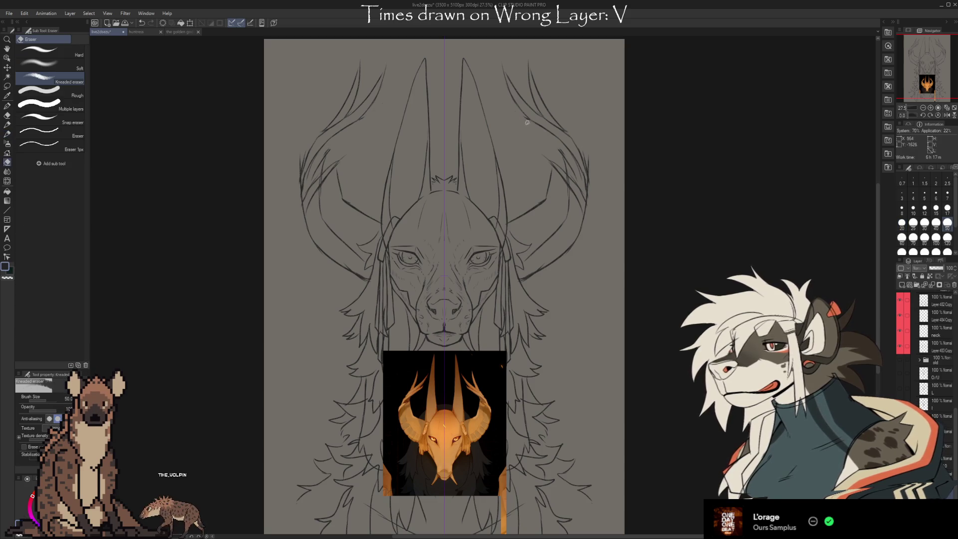
{"action": "key", "text": "b"}
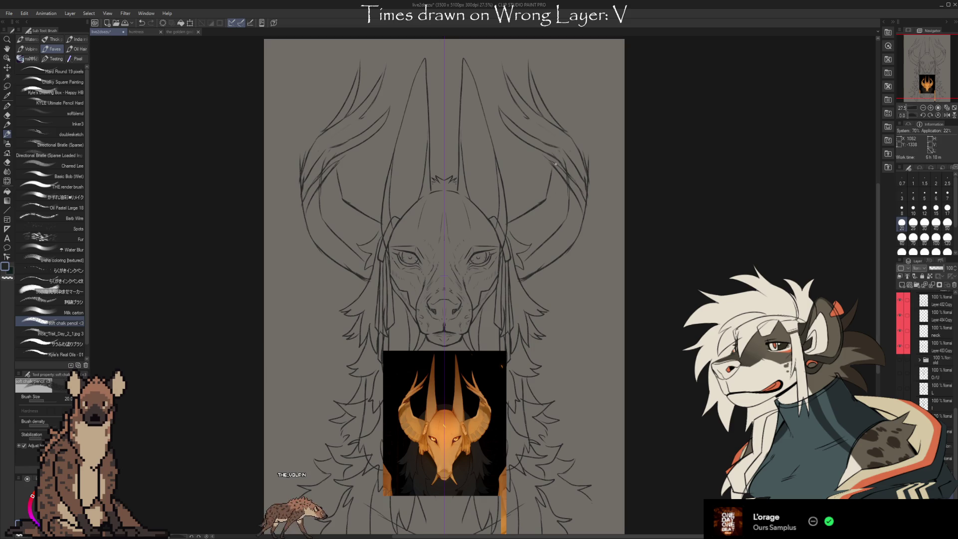
{"action": "key", "text": "e"}
{"action": "key", "text": "b"}
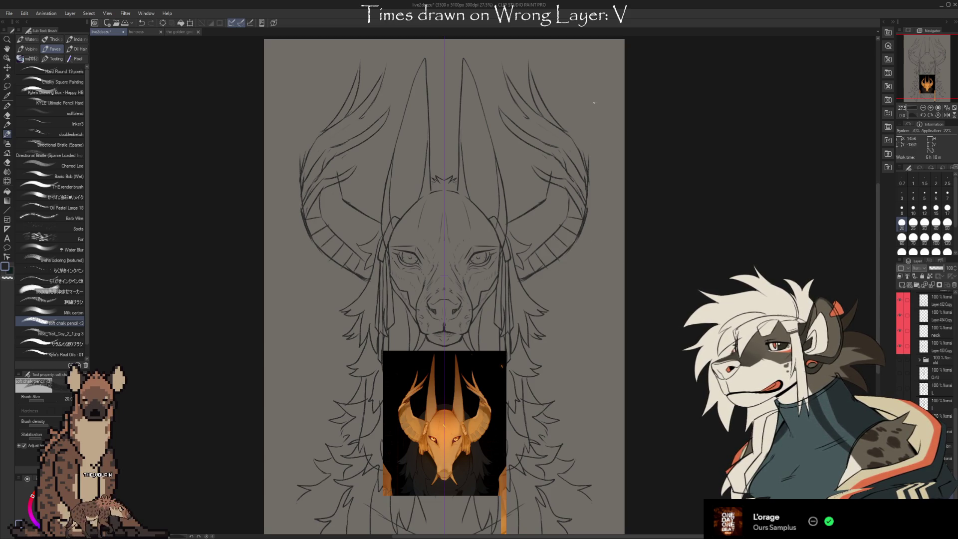
{"action": "key", "text": "e"}
{"action": "key", "text": "p"}
{"action": "key", "text": "e"}
{"action": "key", "text": "b"}
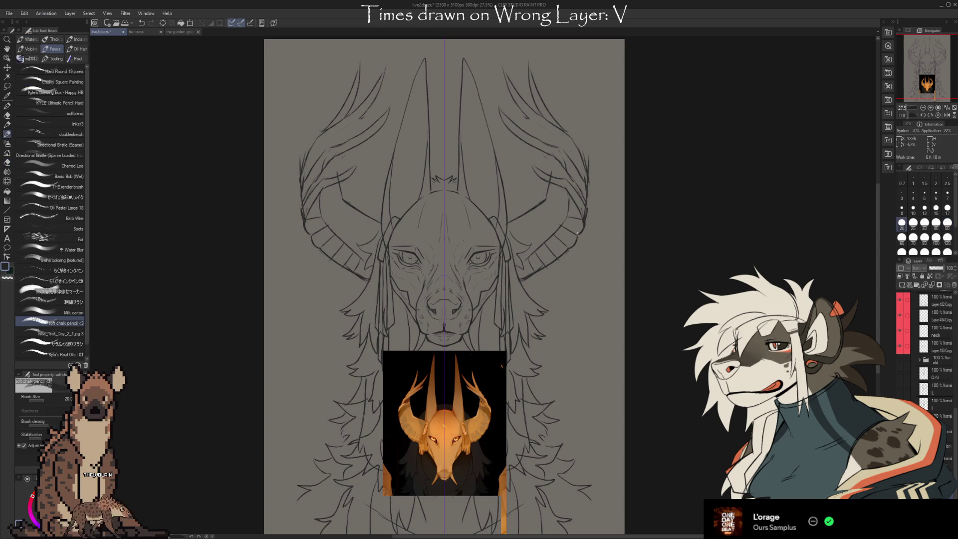
- Add ridged segments along the horns' lower curves, cleaning up with quick eraser passes
{"action": "key", "text": "e"}
{"action": "key", "text": "b"}
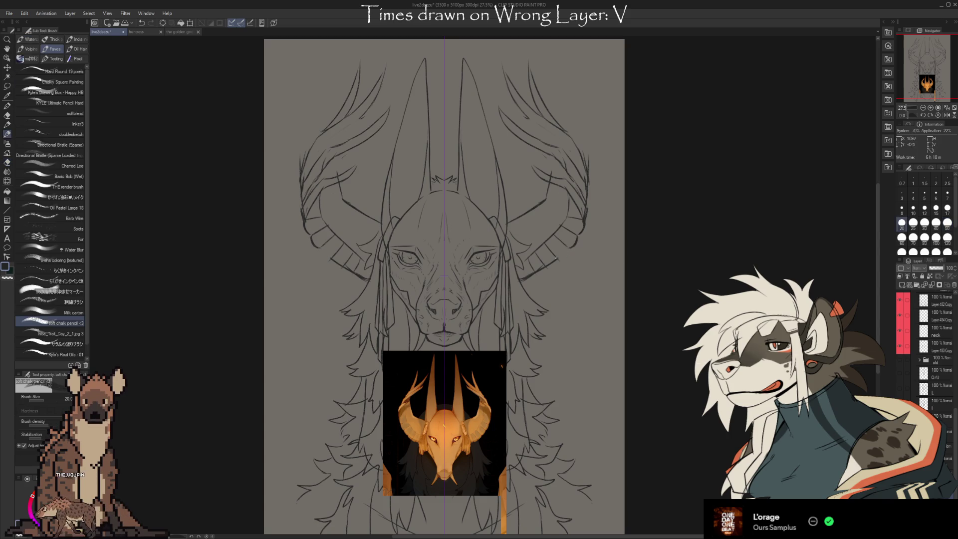
{"action": "key", "text": "e"}
{"action": "key", "text": "b"}
{"action": "key", "text": "e"}
{"action": "key", "text": "b"}
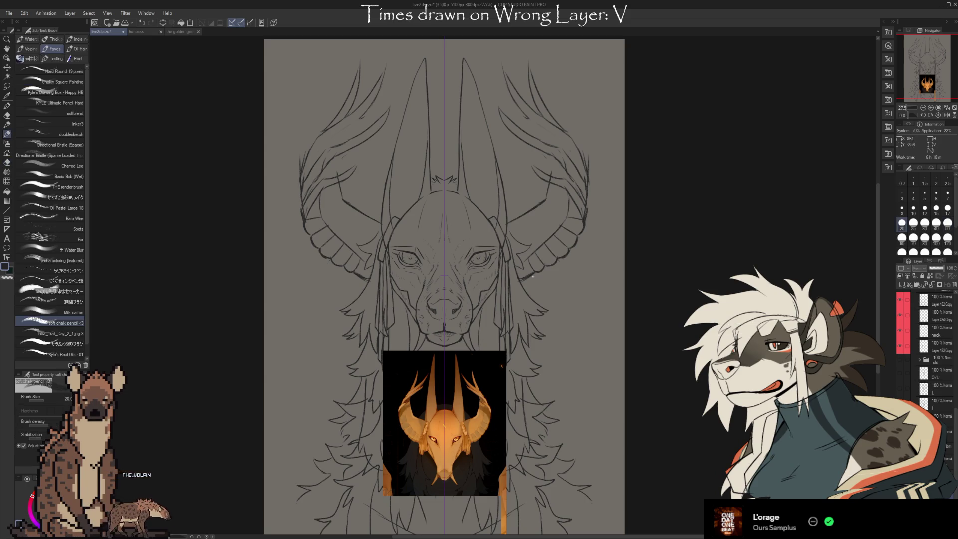
{"action": "key", "text": "e"}
{"action": "key", "text": "b"}
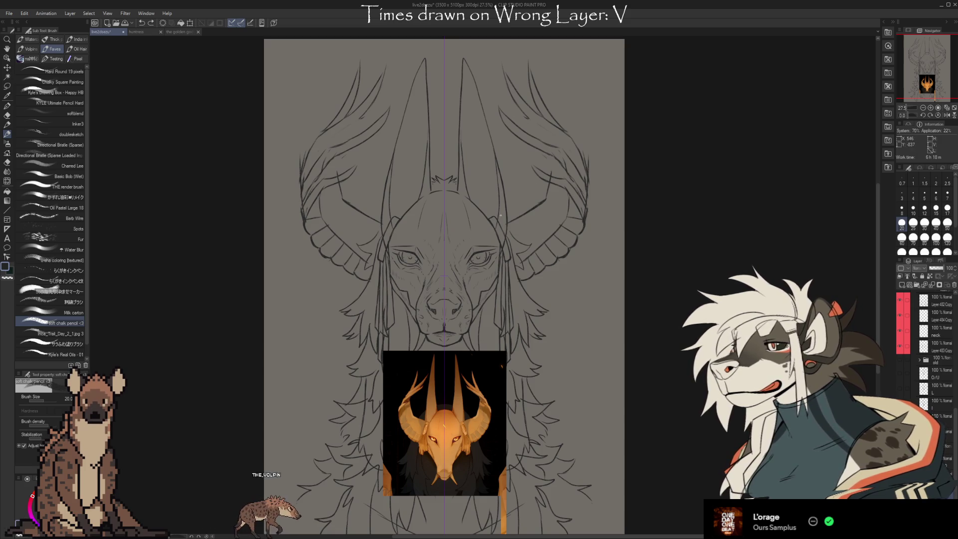
{"action": "key", "text": "e"}
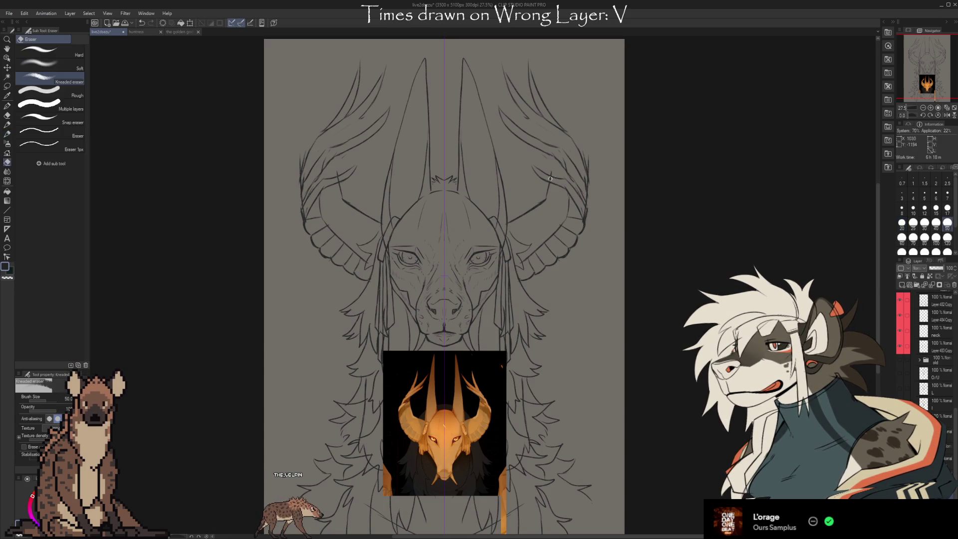
{"action": "key", "text": "b"}
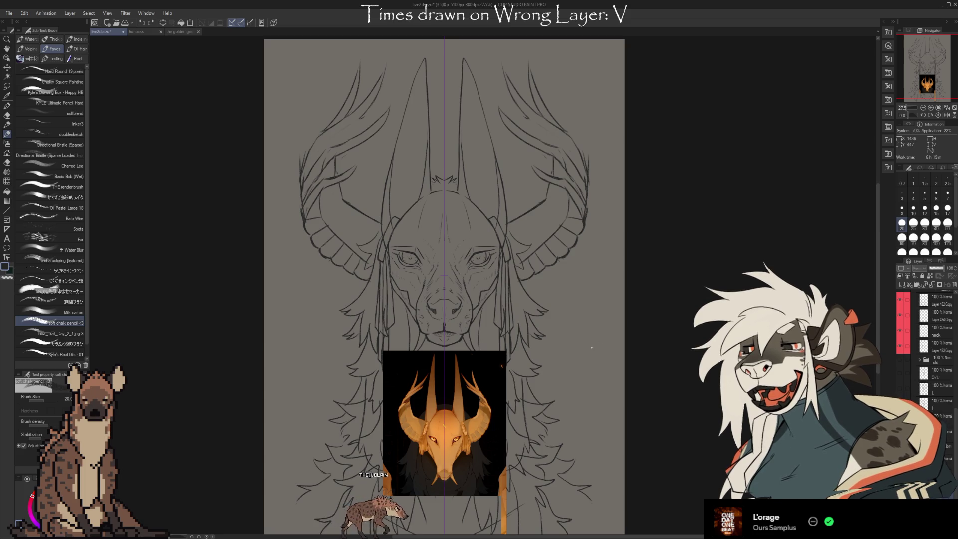
- Scale the upper horn sketch down proportionally so the horns hug the head, and confirm
{"action": "key", "text": "ctrl+t"}
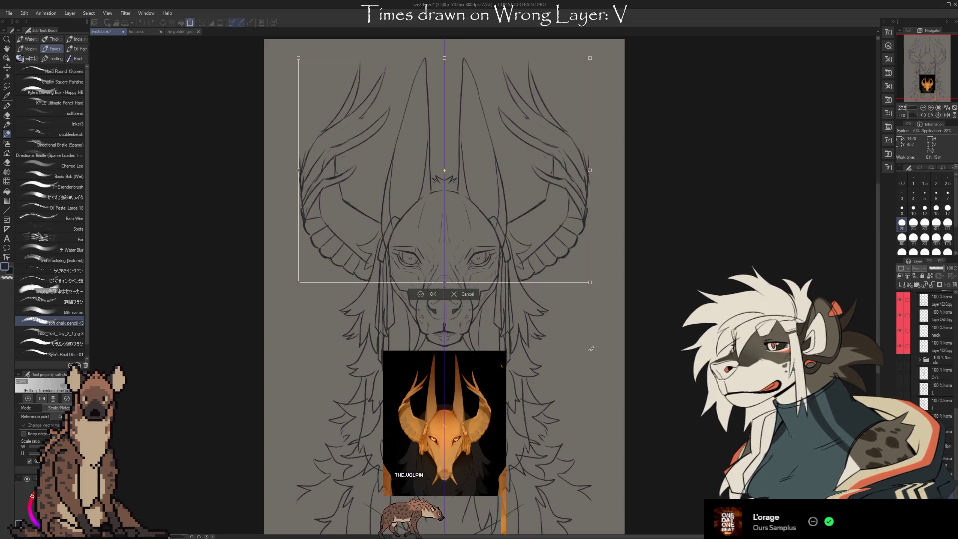
{"action": "left_click_drag", "start_coordinate": [444, 59], "coordinate": [444, 81]}
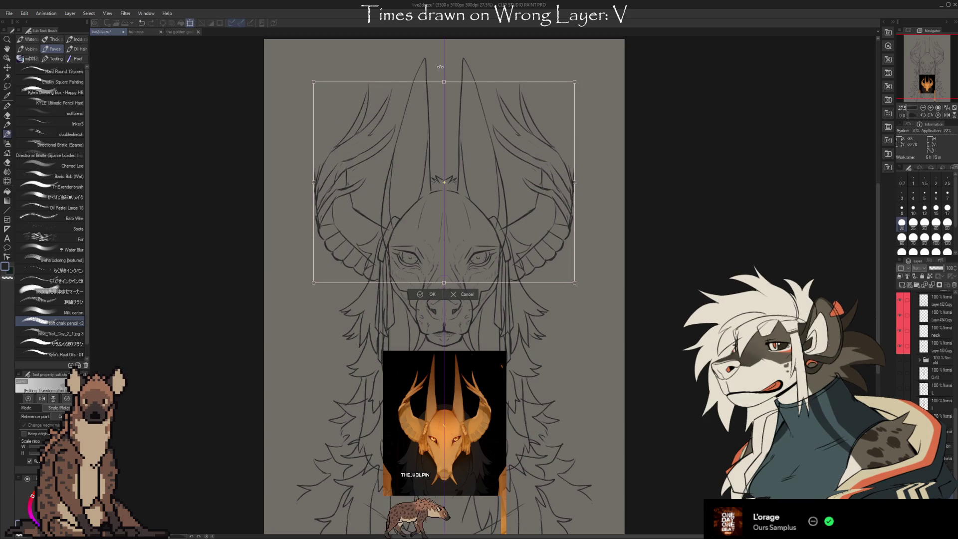
{"action": "left_click_drag", "start_coordinate": [444, 82], "coordinate": [443, 87]}
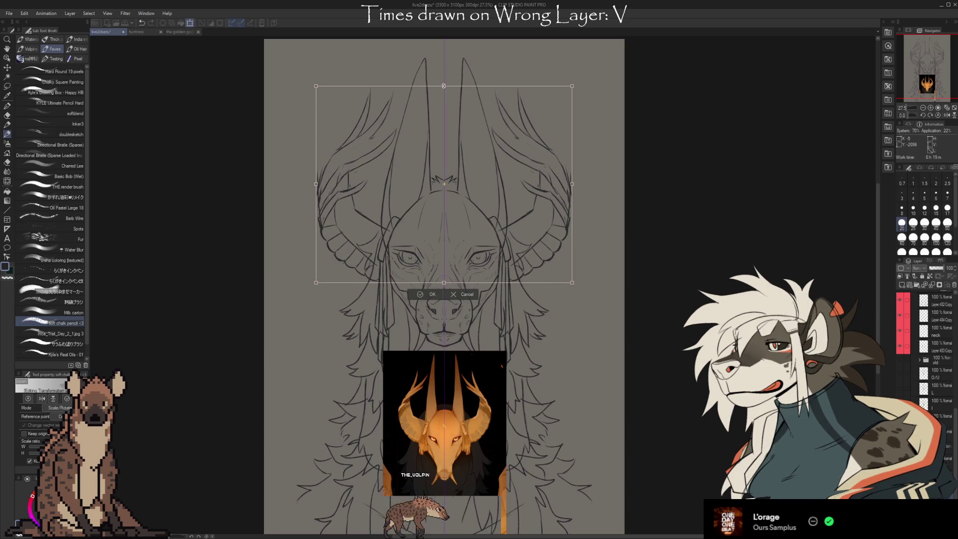
{"action": "left_click", "coordinate": [425, 294]}
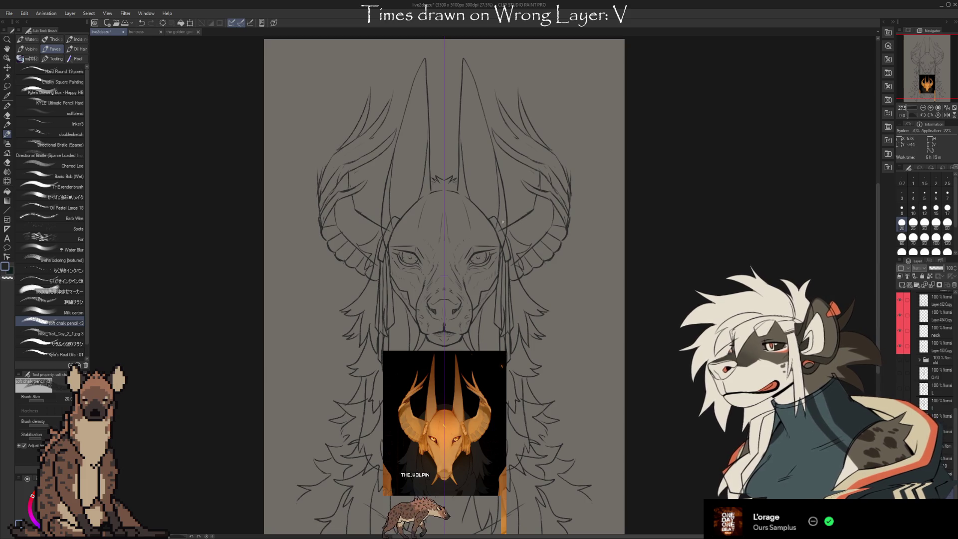
{"action": "key", "text": "e"}
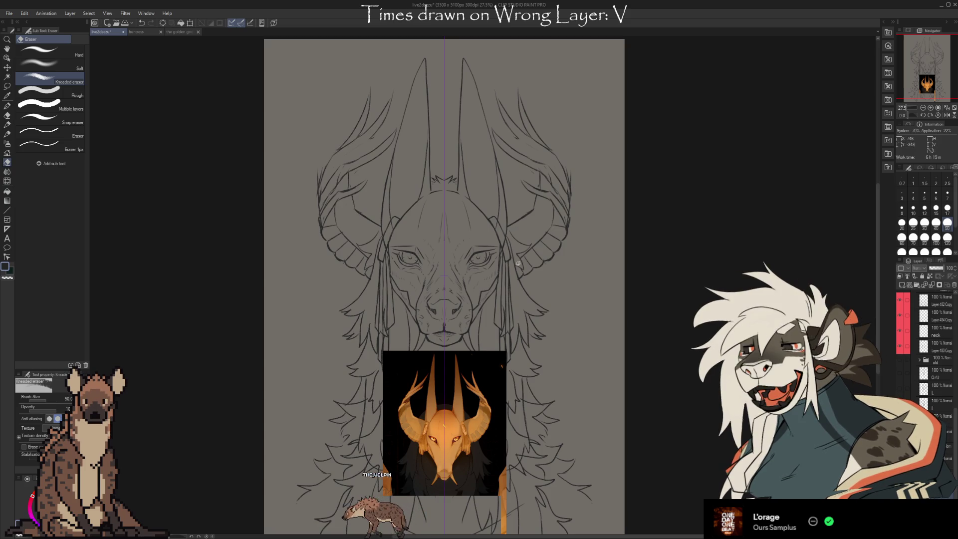
{"action": "key", "text": "b"}
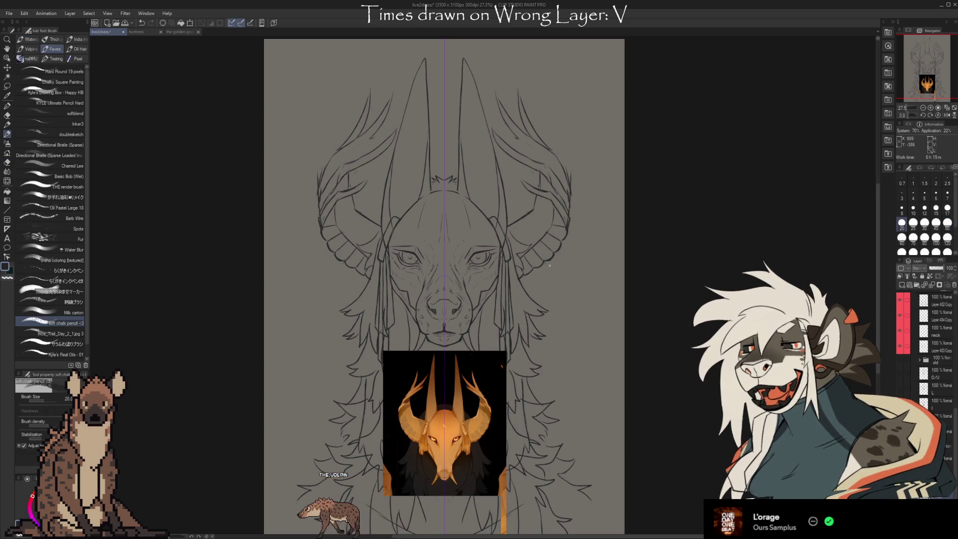
{"action": "scroll", "coordinate": [533, 368], "scroll_direction": "up", "scroll_amount": 2}
{"action": "scroll", "coordinate": [533, 369], "scroll_direction": "down", "scroll_amount": 1}
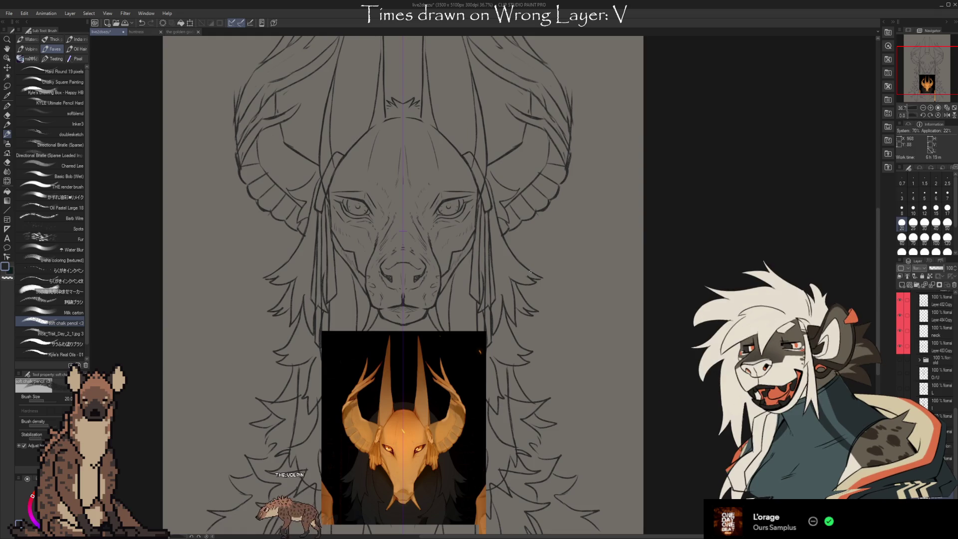
{"action": "scroll", "coordinate": [583, 245], "scroll_direction": "up", "scroll_amount": 1}
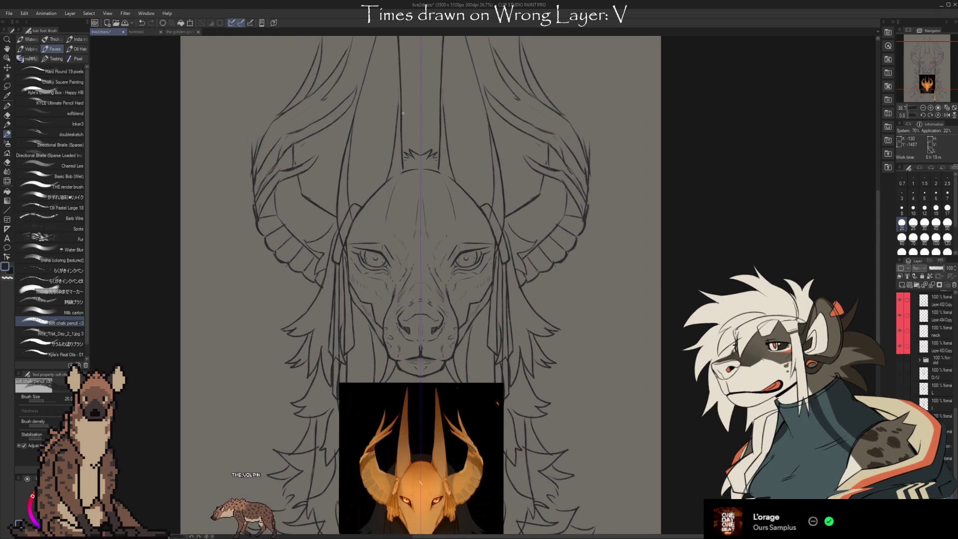
- Toggle between eraser and pencil while zoomed in on the head and horns
{"action": "key", "text": "e"}
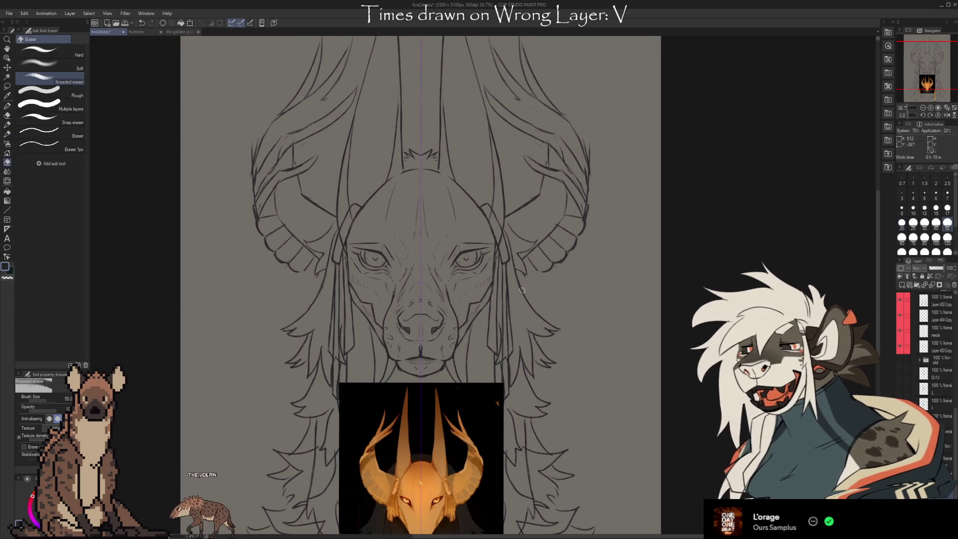
{"action": "key", "text": "b"}
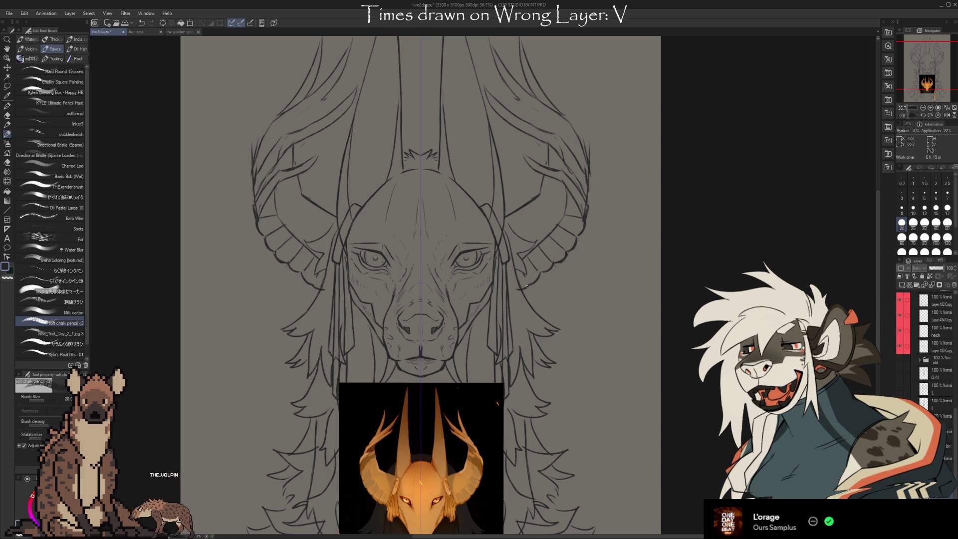